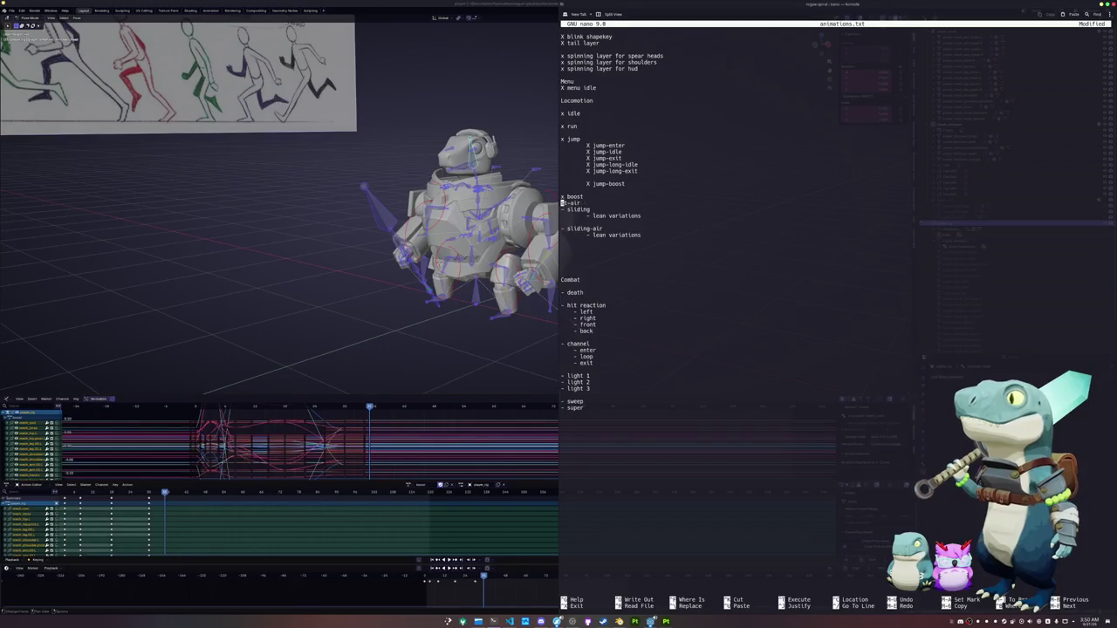
key("Delete")
key("Delete")
key("Delete")
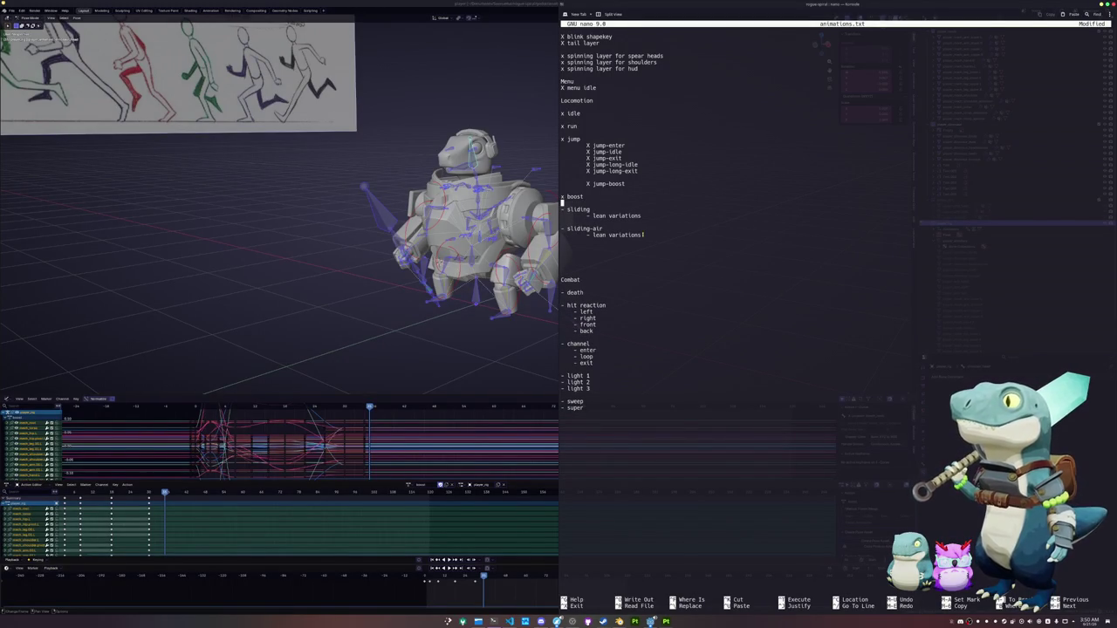
Delete the boost-air line and the sliding-air block with its lean variations line
key("Down")
key("Down")
key("Down")
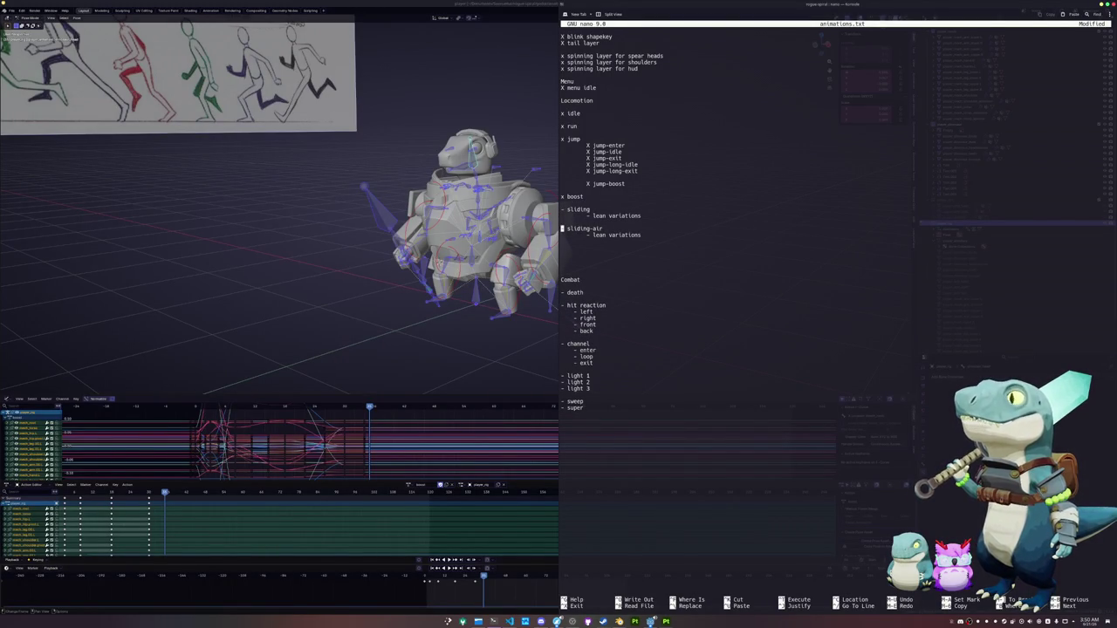
key("Delete")
key("Delete")
key("Delete")
key("Delete")
key("Delete")
key("Delete")
key("Delete")
key("Delete")
key("Delete")
key("Delete")
key("Delete")
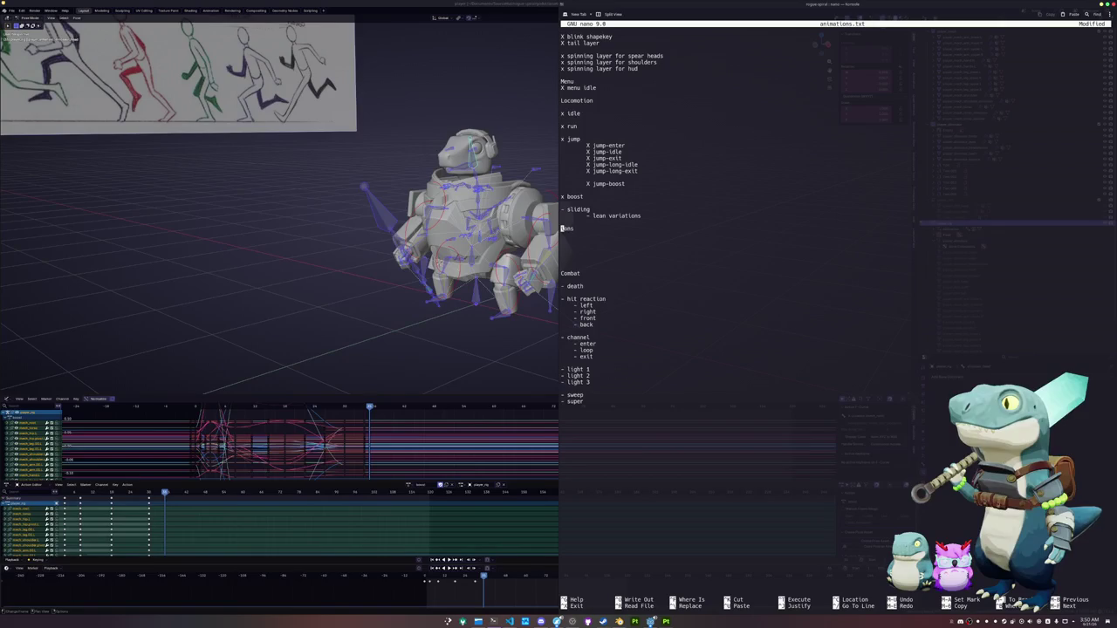
key("Delete")
key("Delete")
key("Delete")
Tidy the blank lines above Combat and add a blank line above the sliding entry
key("Delete")
key("BackSpace")
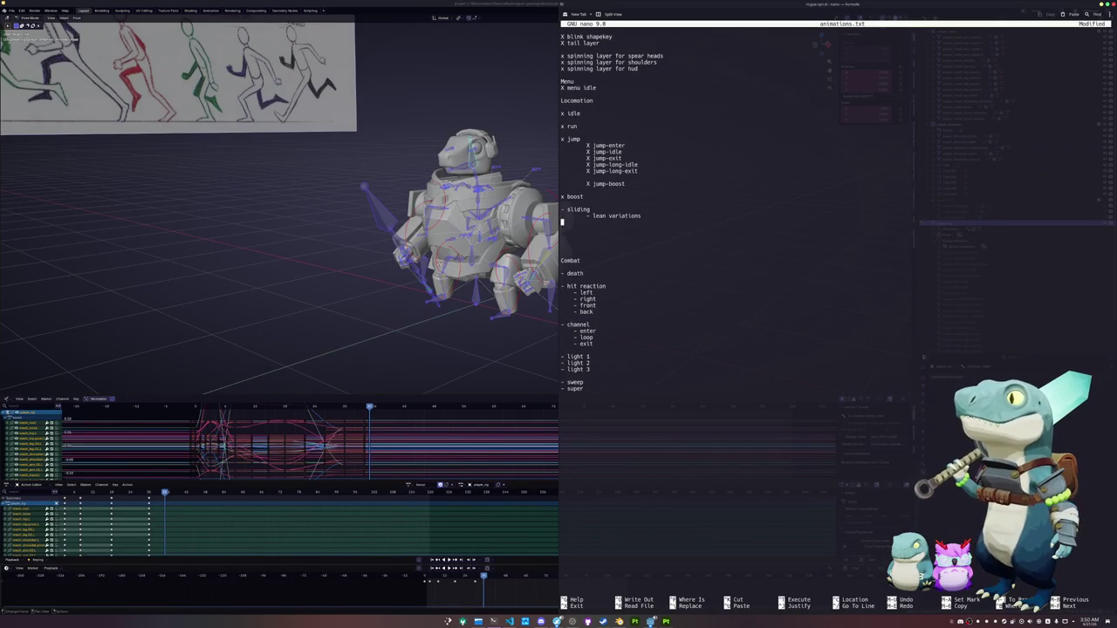
key("Delete")
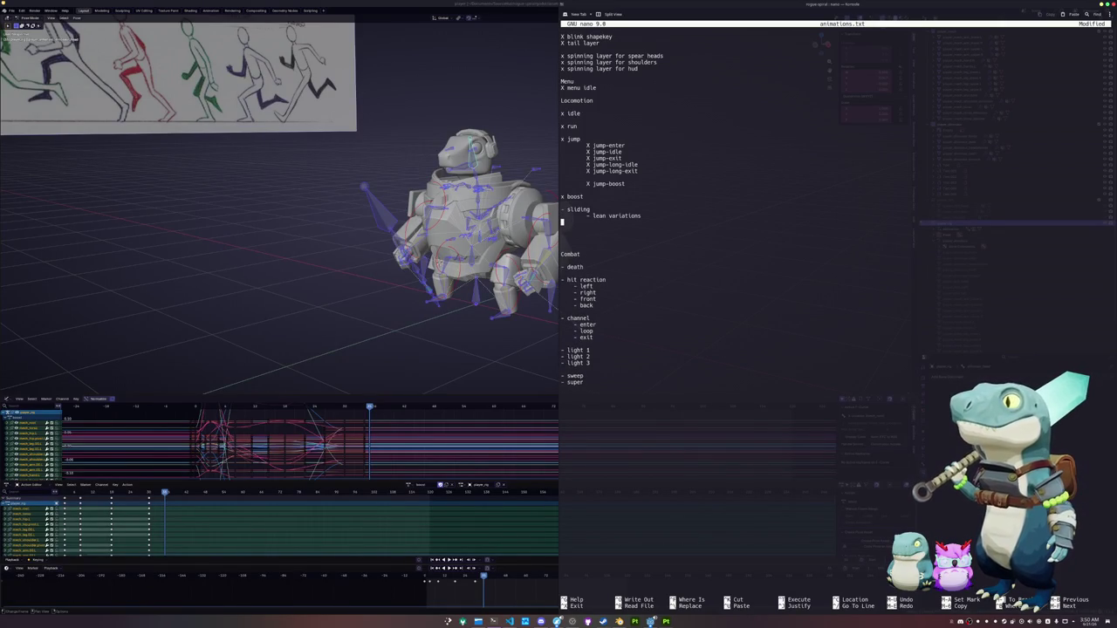
key("Delete")
key("Delete")
key("Delete")
key("Delete")
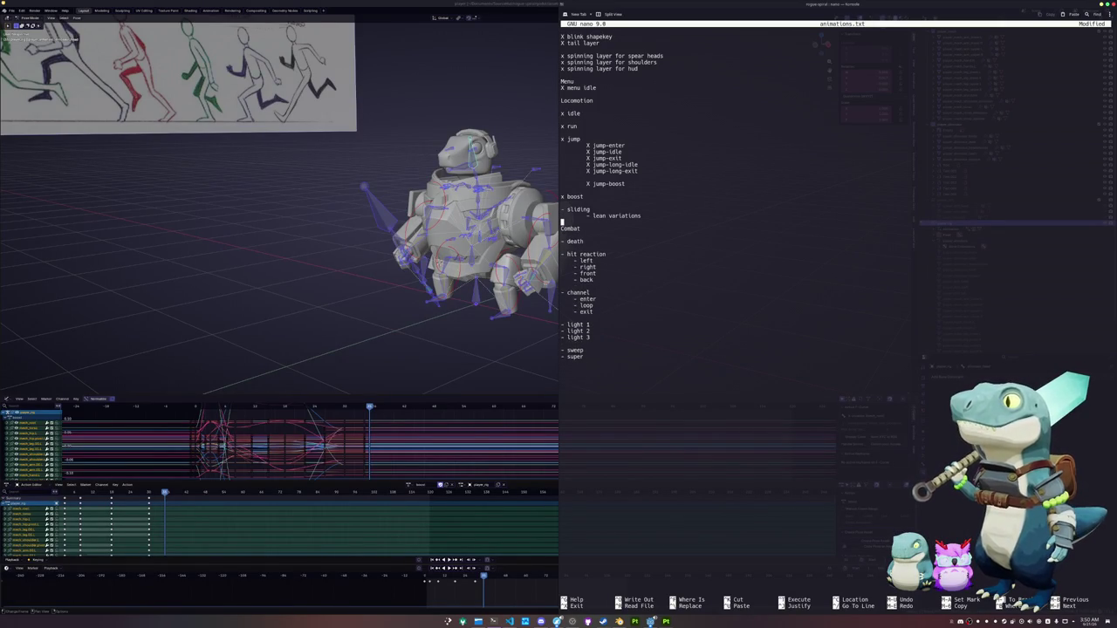
key("alt+u")
key("alt+u")
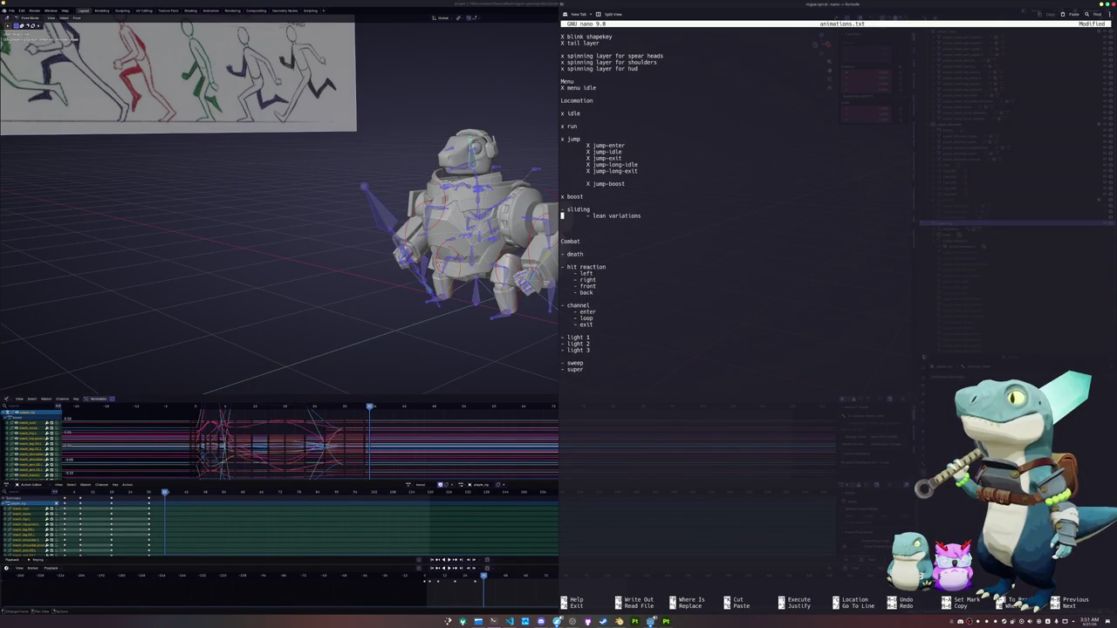
key("Up")
key("Return")
key("Down")
key("Down")
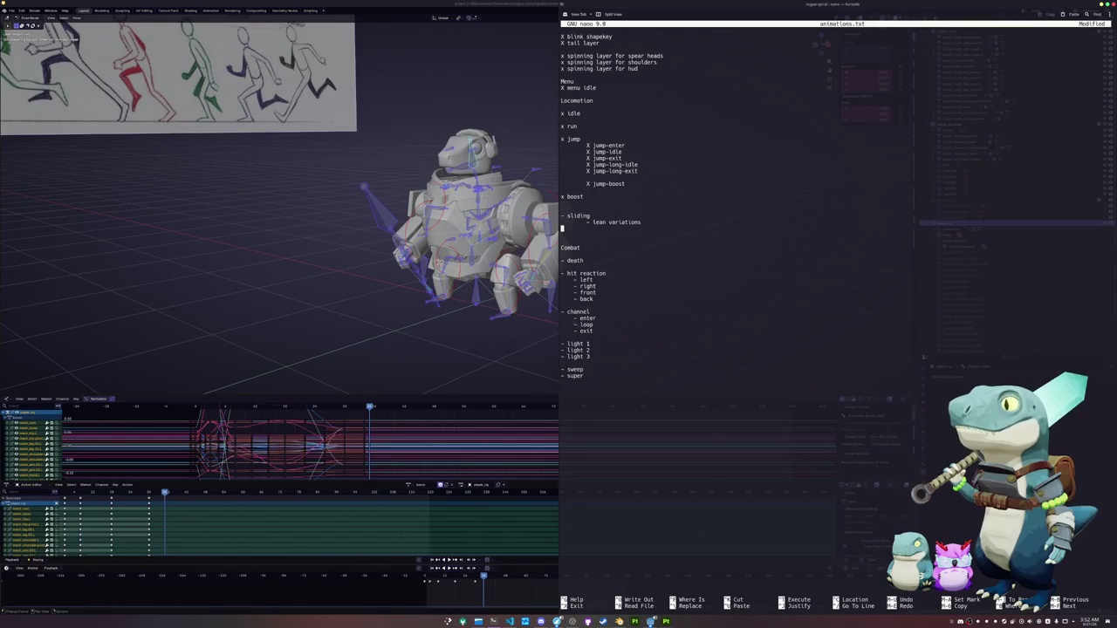
Erase the X jump-boost line from the jump list, including the retyped 'x jump' text
key("Up")
key("Up")
key("Up")
key("Up")
key("Up")
key("Up")
key("Up")
key("End")
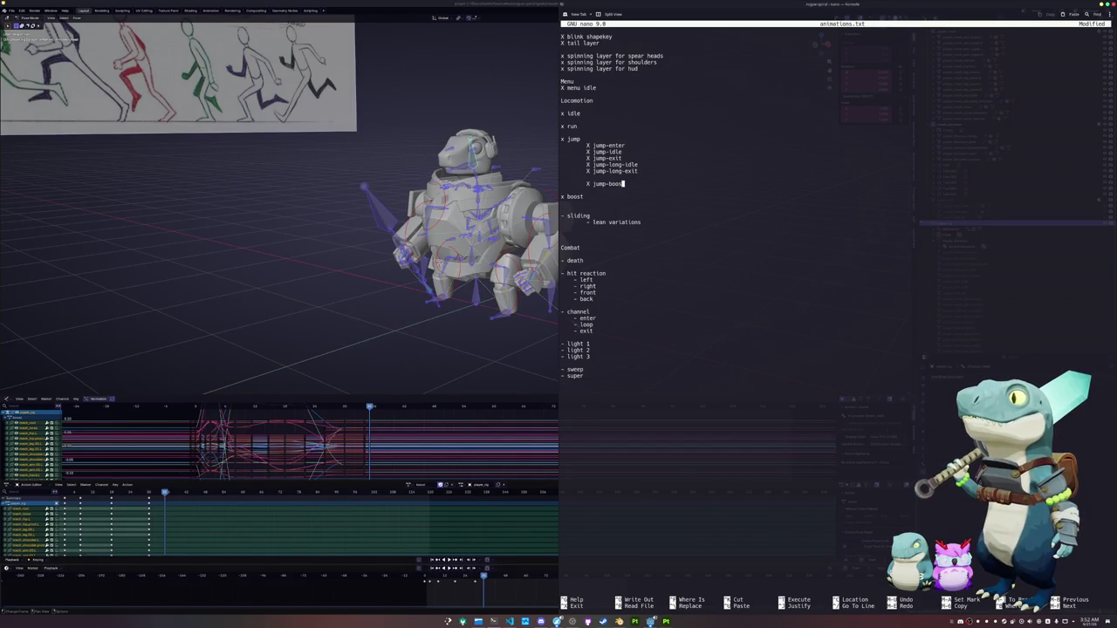
key("BackSpace")
key("BackSpace")
key("BackSpace")
key("BackSpace")
key("BackSpace")
key("BackSpace")
key("BackSpace")
key("BackSpace")
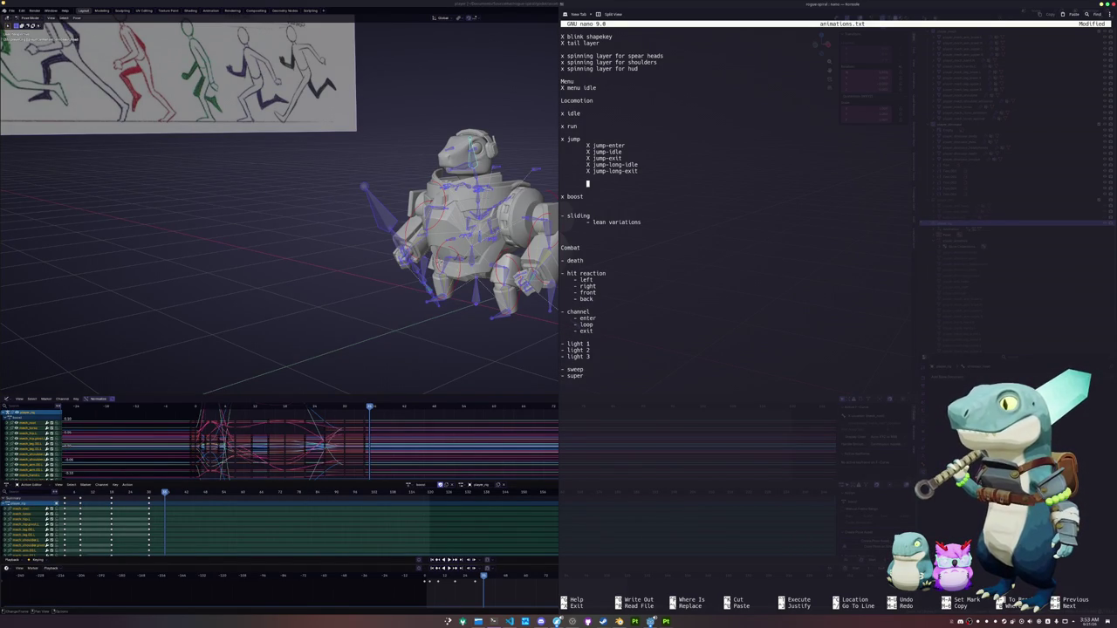
type("x ")
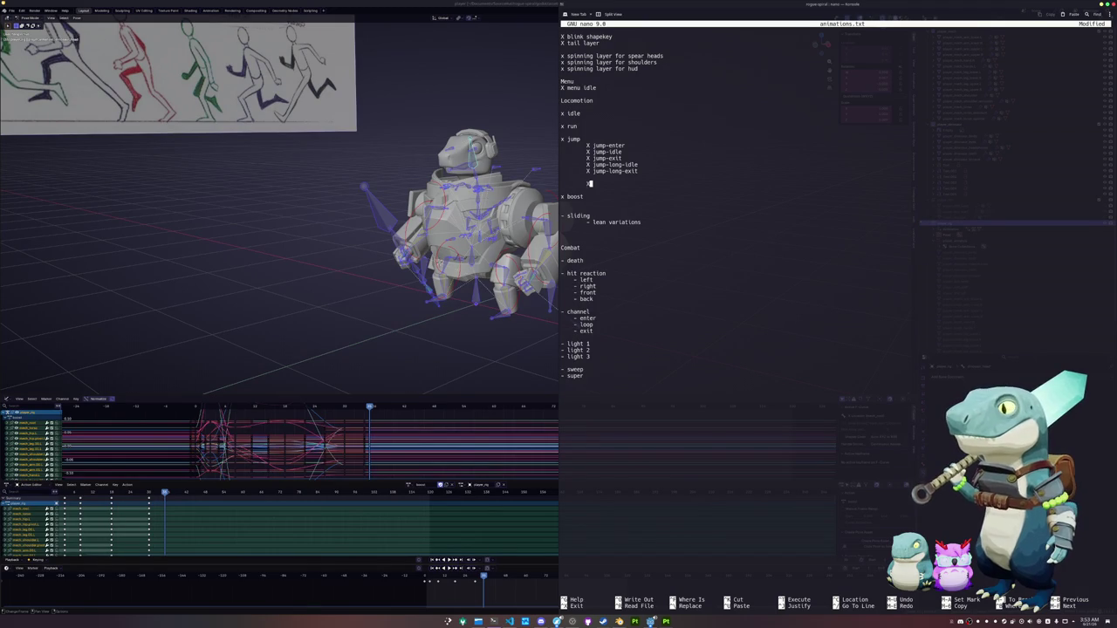
type("jump")
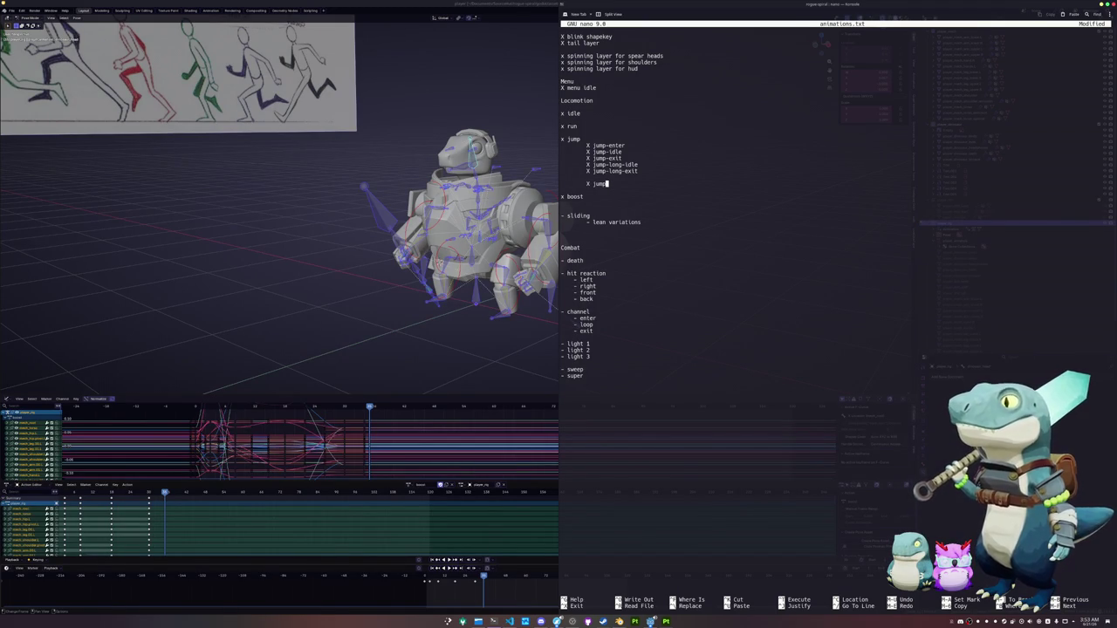
key("BackSpace")
key("BackSpace")
key("BackSpace")
key("BackSpace")
key("BackSpace")
key("BackSpace")
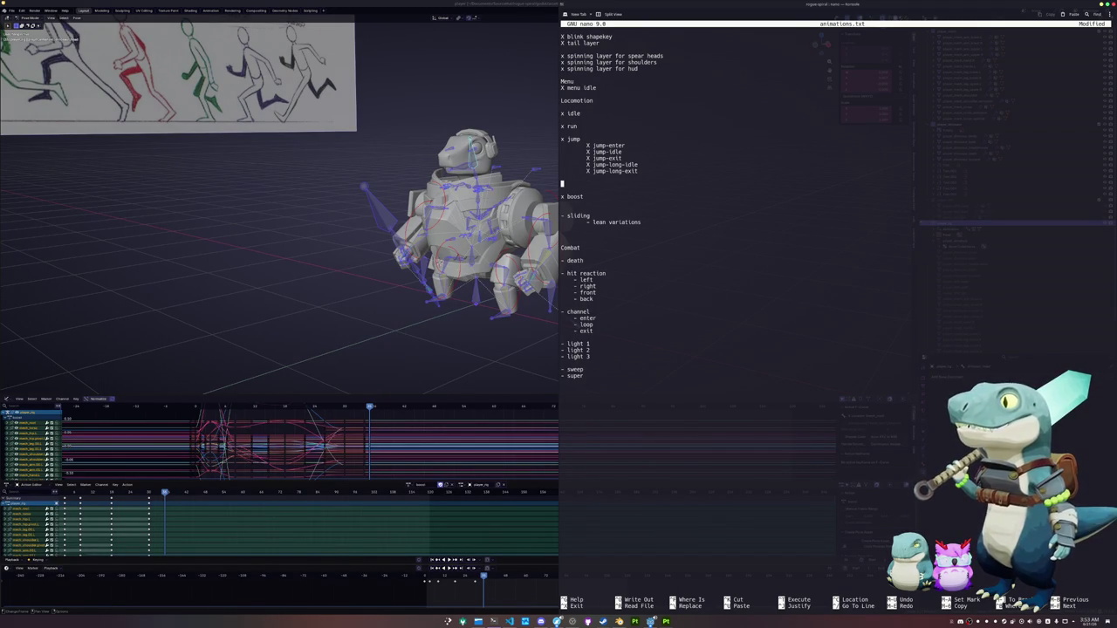
Add a '- air sliding' entry below lean variations, preceded by a blank line
key("Delete")
key("Delete")
key("Down")
key("Down")
key("Down")
key("Down")
key("Down")
key("Return")
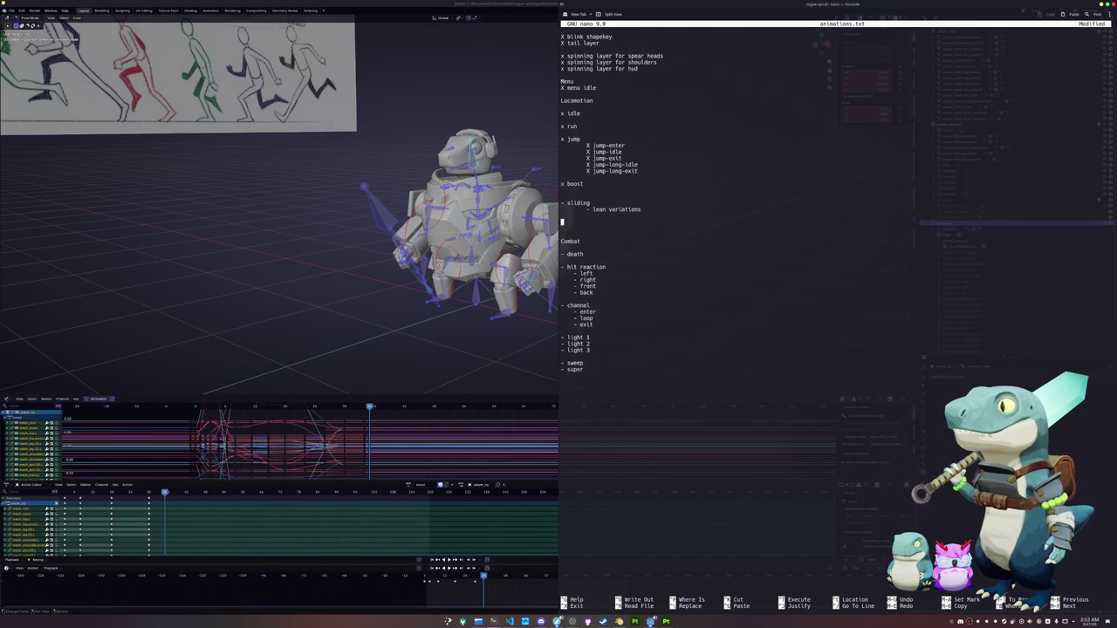
key("BackSpace")
type("- air s")
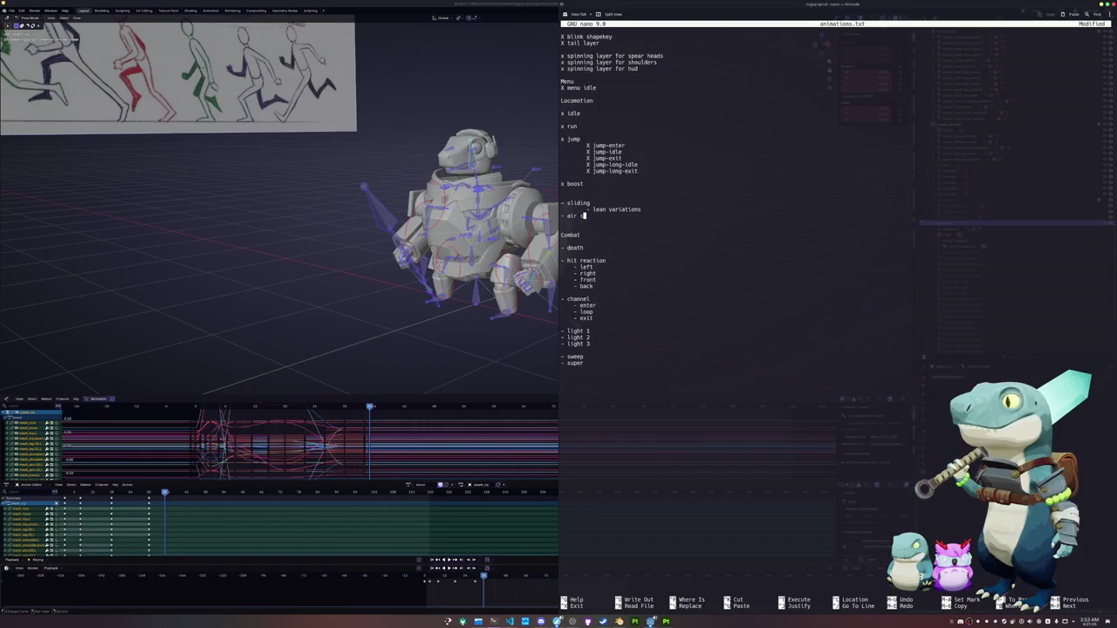
type("liding")
key("Left")
key("Left")
key("Left")
key("BackSpace")
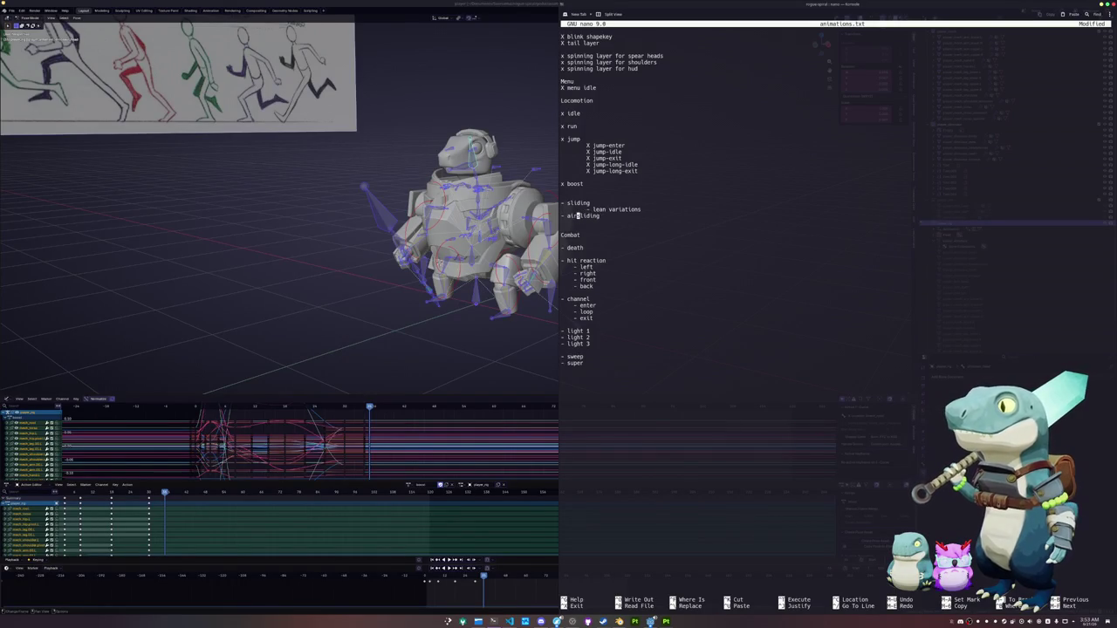
key("Home")
key("Return")
key("Right")
key("Right")
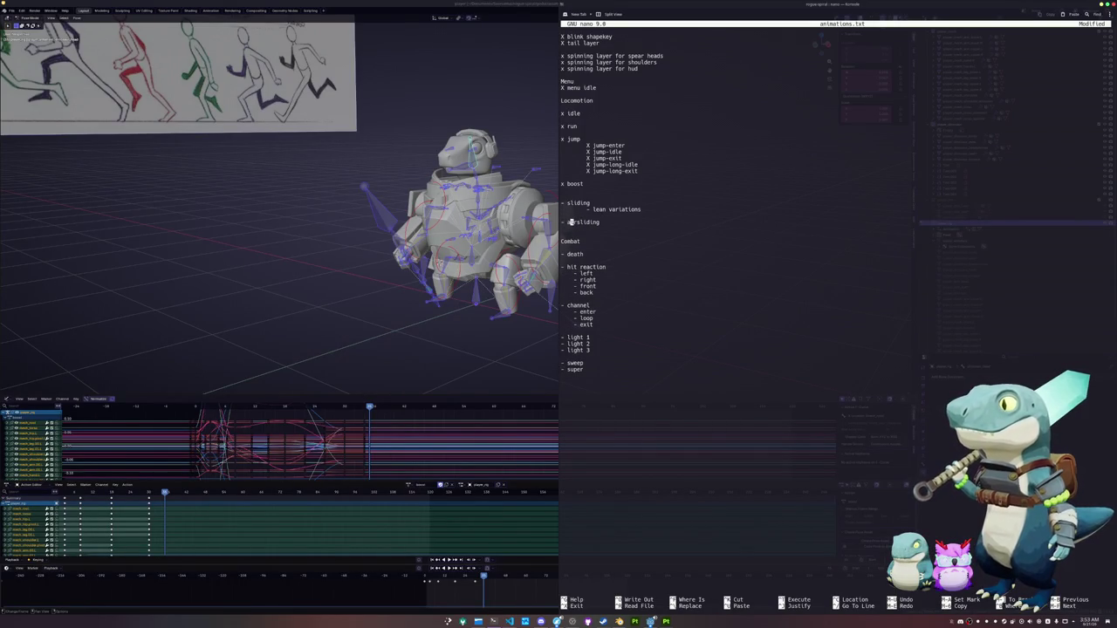
key("Right")
key("Right")
key("Right")
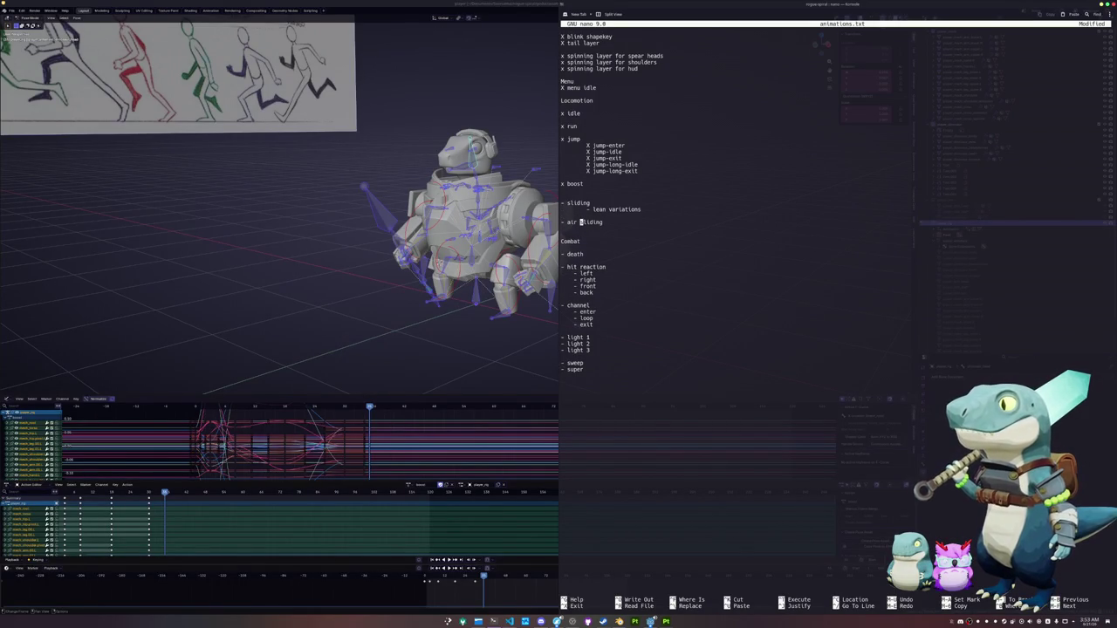
key("Down")
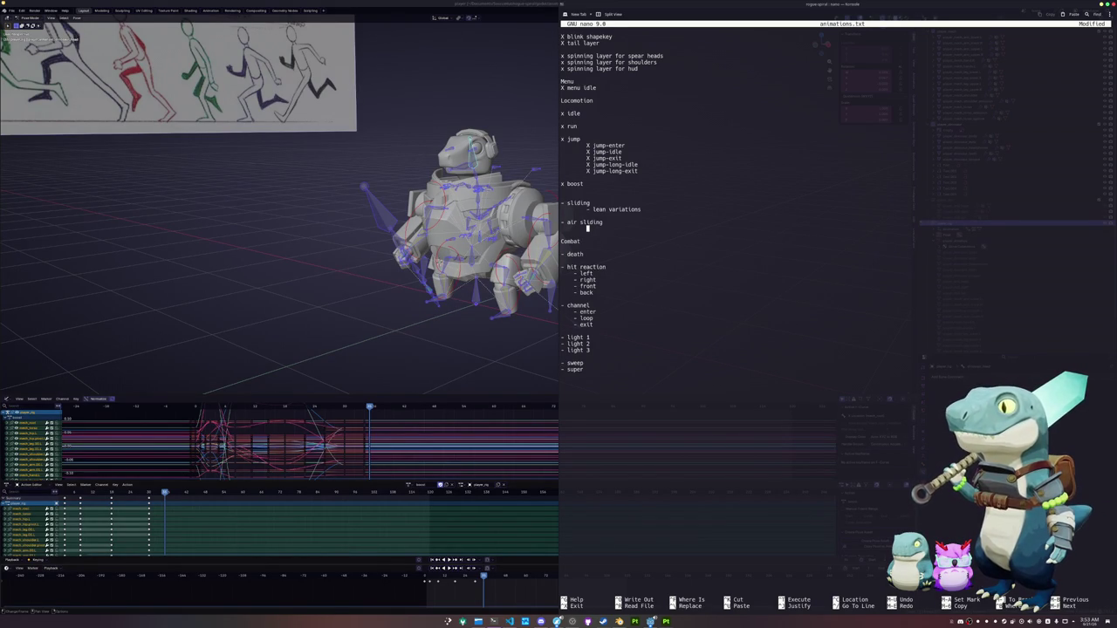
List indented '- idle' and '- foreward' sub-items under air sliding
type("- idle")
key("Return")
key("Tab")
type("- for")
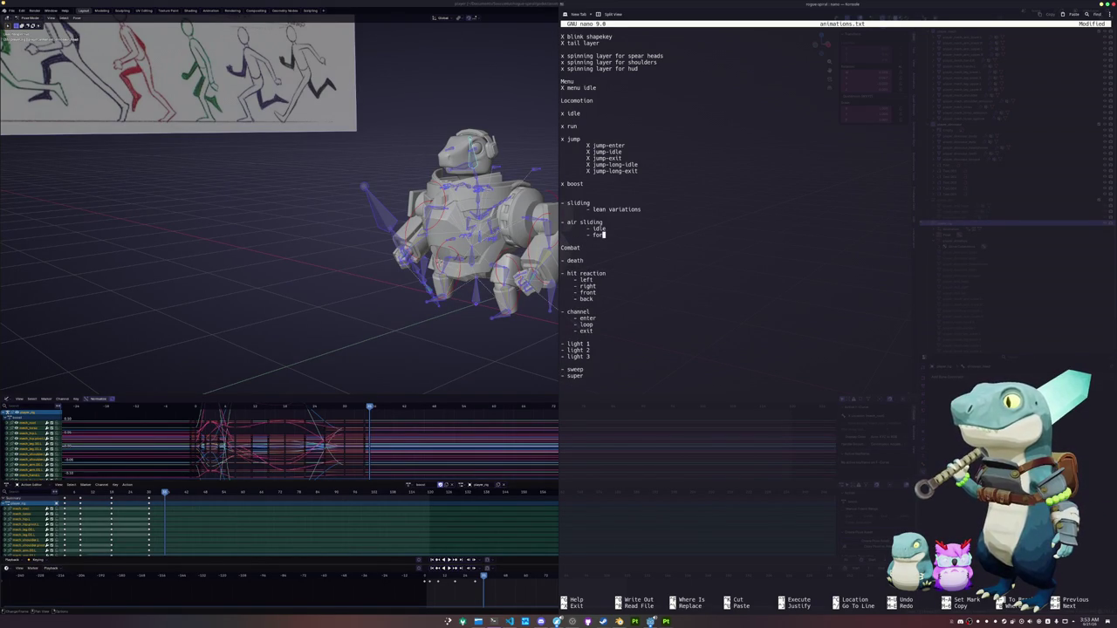
type("eward")
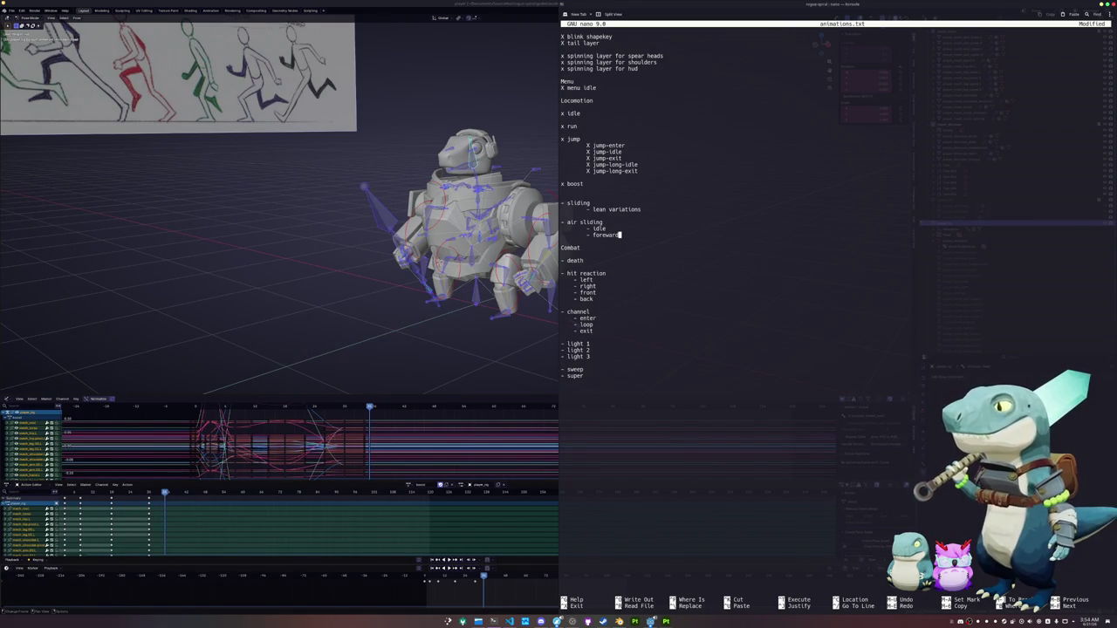
Stop playback on the mech rig and save player.blend
left_click(423, 576)
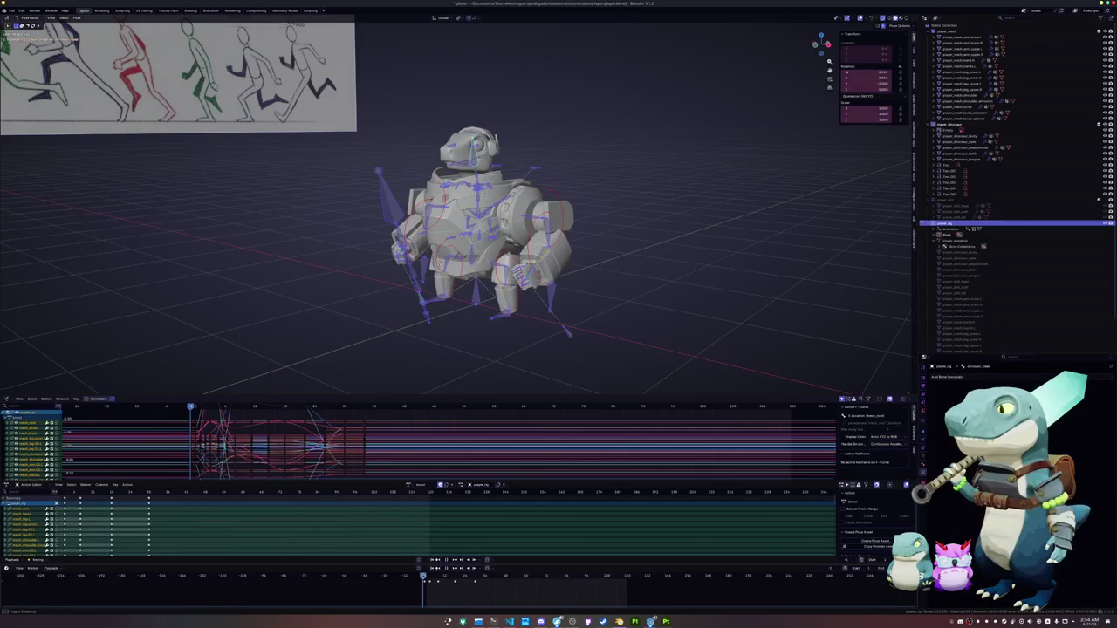
key("space")
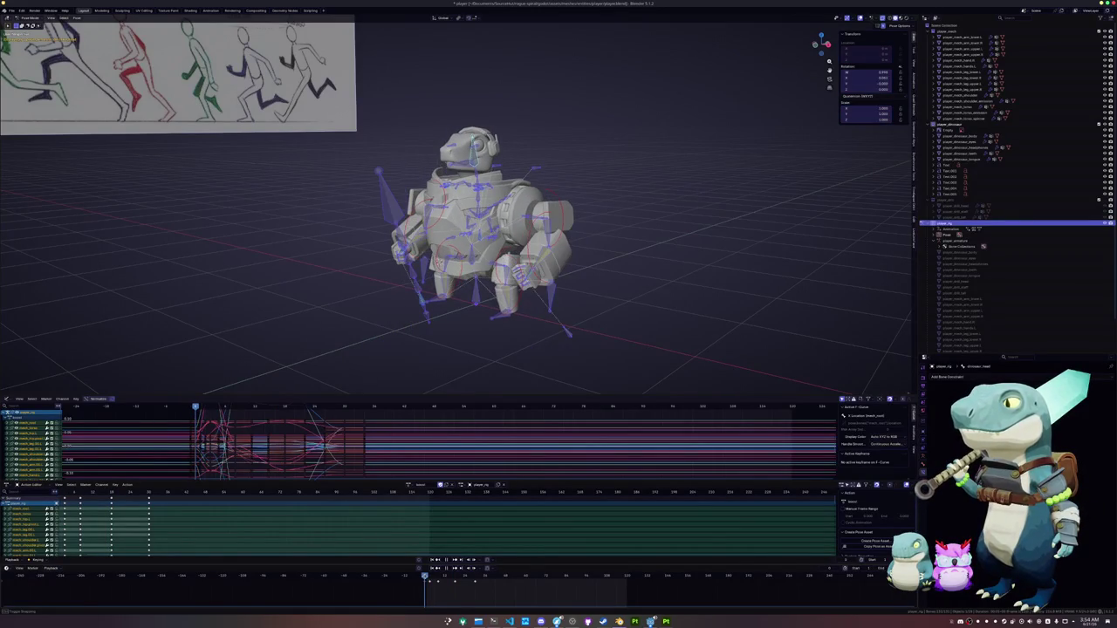
key("ctrl+s")
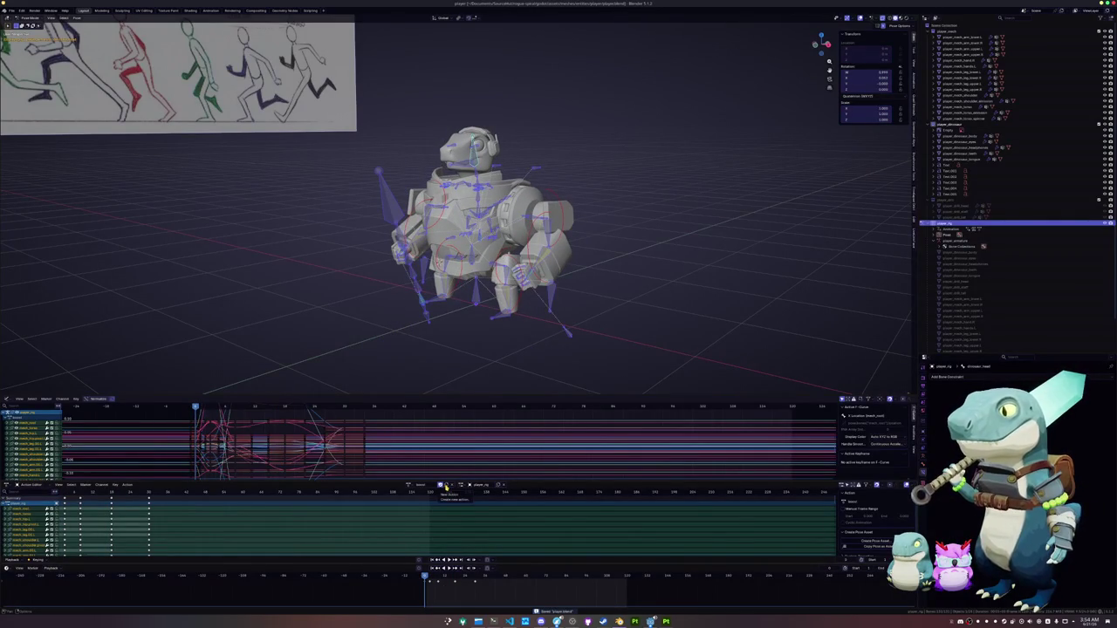
Assign the jump_idle_cycle action to the rig and orbit to face the mech
left_click(414, 486)
left_click(412, 487)
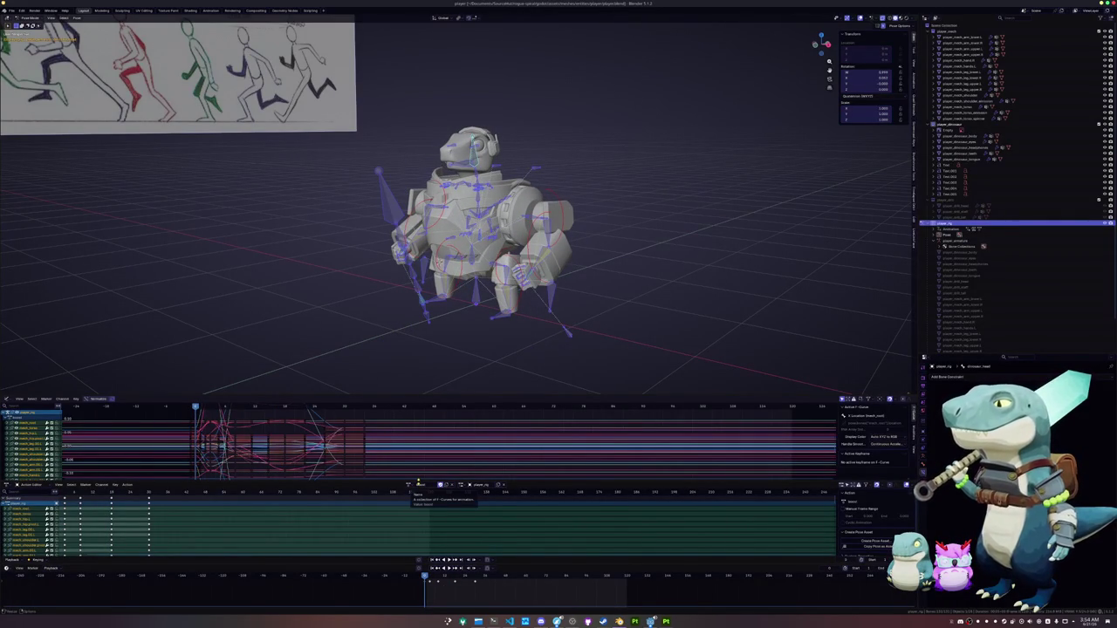
left_click(408, 485)
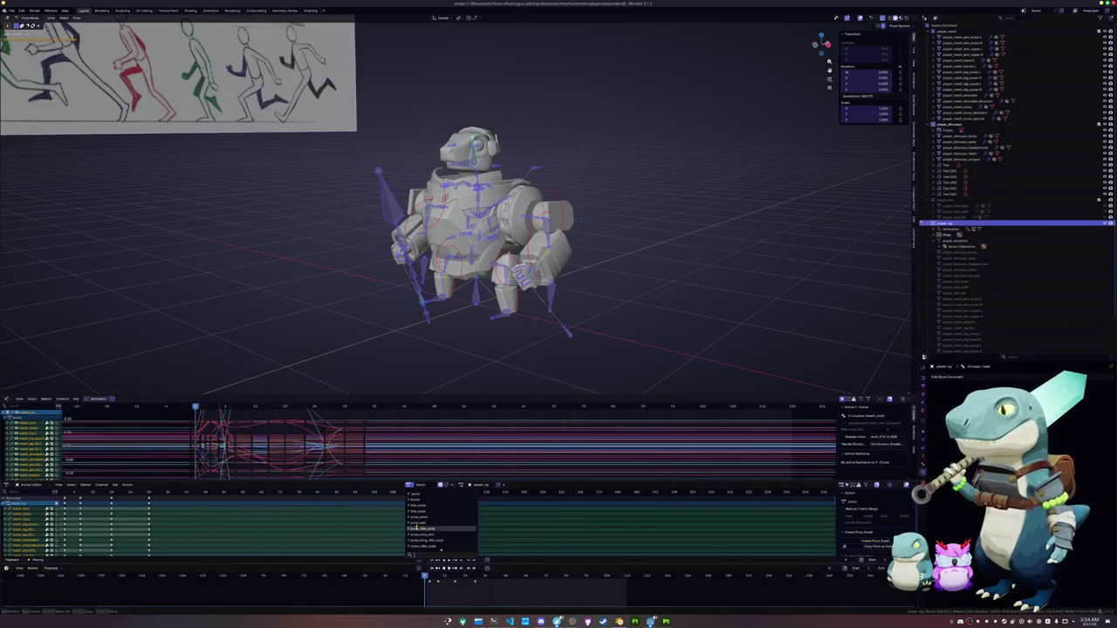
left_click(425, 528)
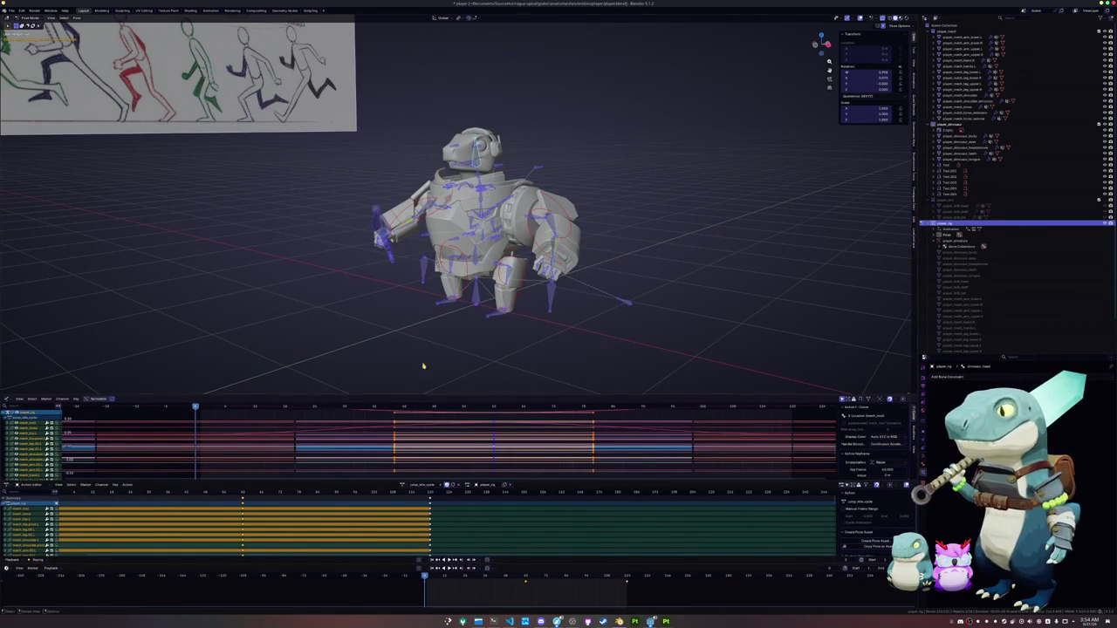
mouse_move(424, 367)
middle_mouse_down()
mouse_move(444, 344)
mouse_move(465, 272)
middle_mouse_up()
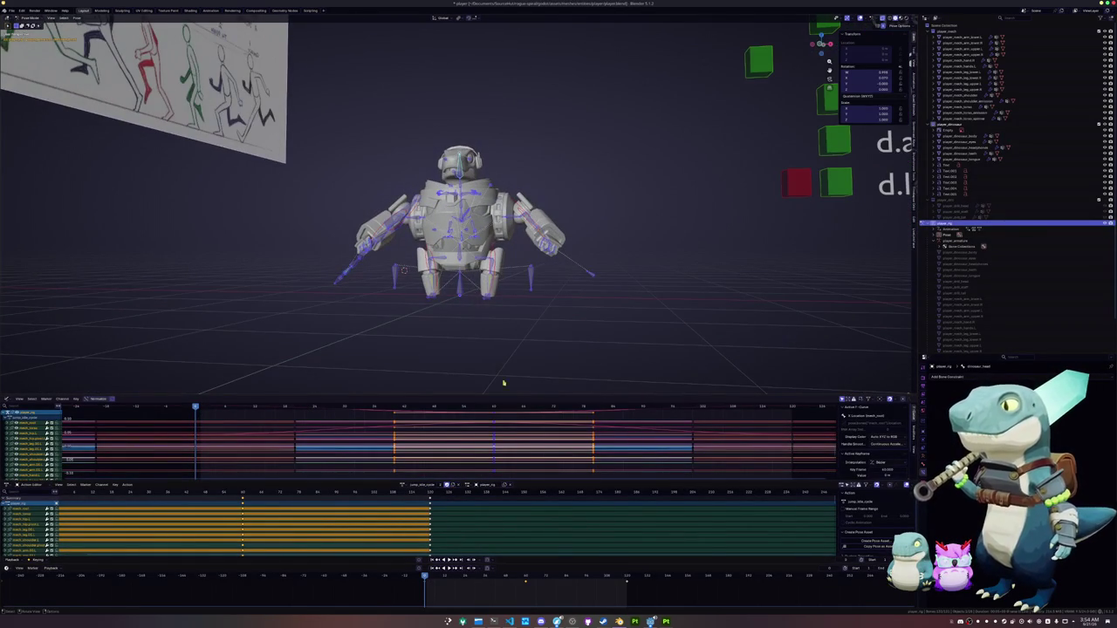
mouse_move(546, 322)
middle_mouse_down()
mouse_move(531, 341)
mouse_move(401, 334)
mouse_move(475, 328)
mouse_move(481, 341)
middle_mouse_up()
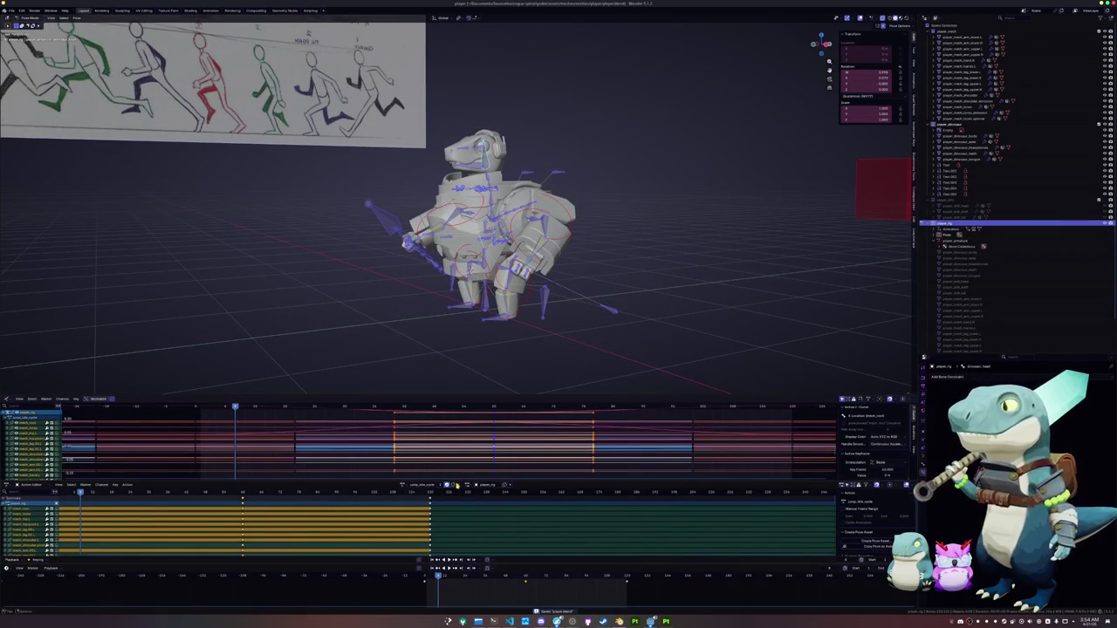
Duplicate it as slide_air_idle_cycle with Fake User enabled, and go to the first frame
left_click(447, 484)
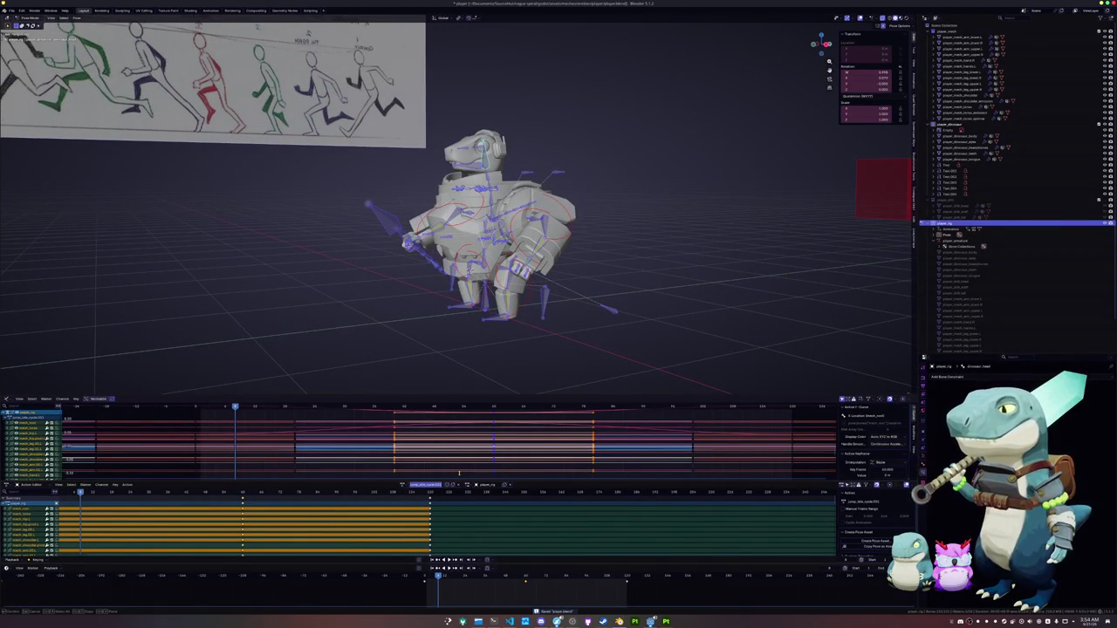
key("BackSpace")
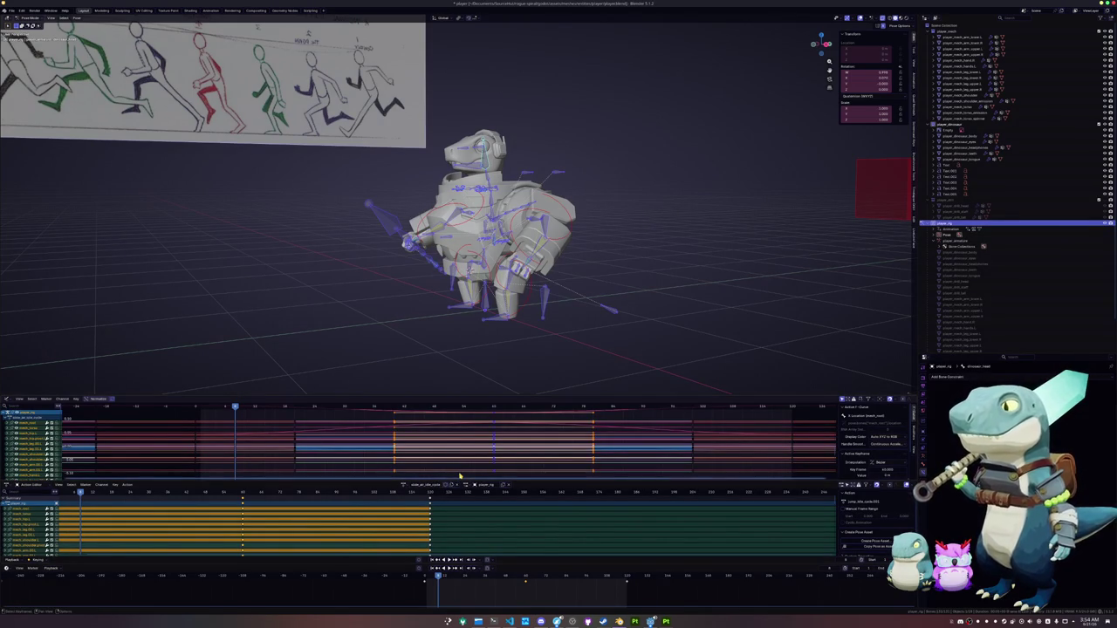
left_click(447, 486)
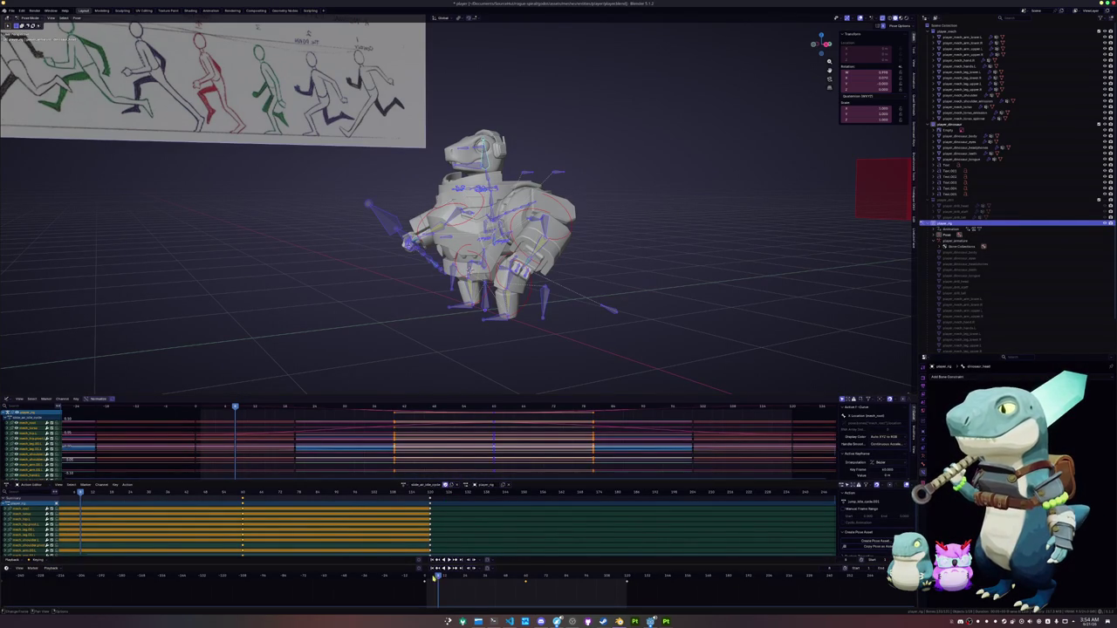
key("shift+Left")
From the front view, rotate the arm bones outward by 20 degrees
middle_click_drag(462, 373, 540, 347)
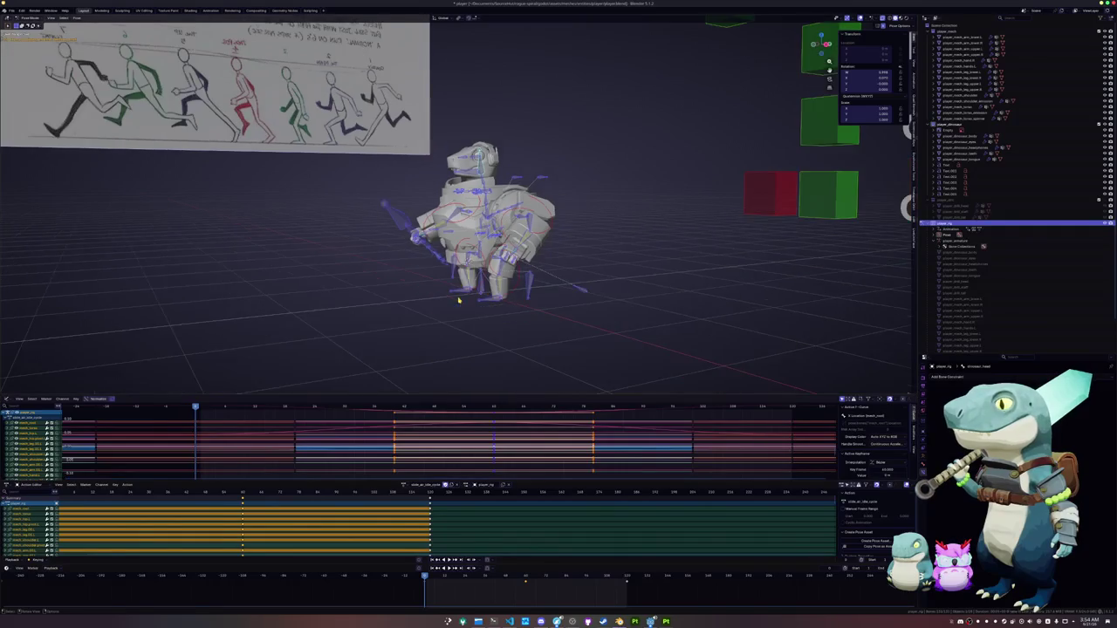
key("KP_1")
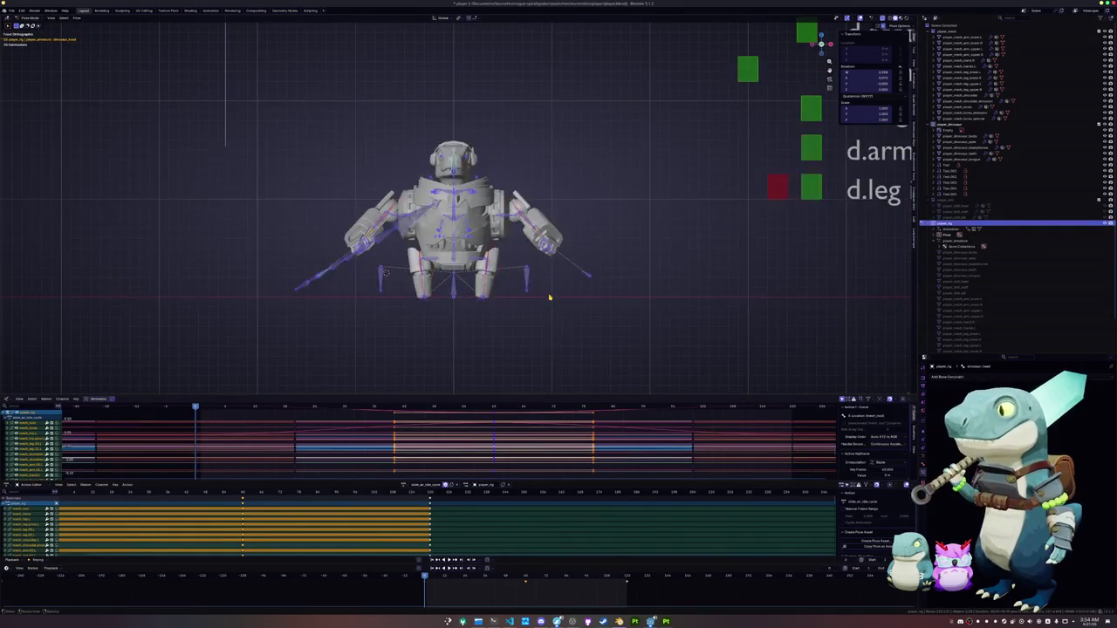
scroll(333, 323, "up", 4)
left_click(612, 214)
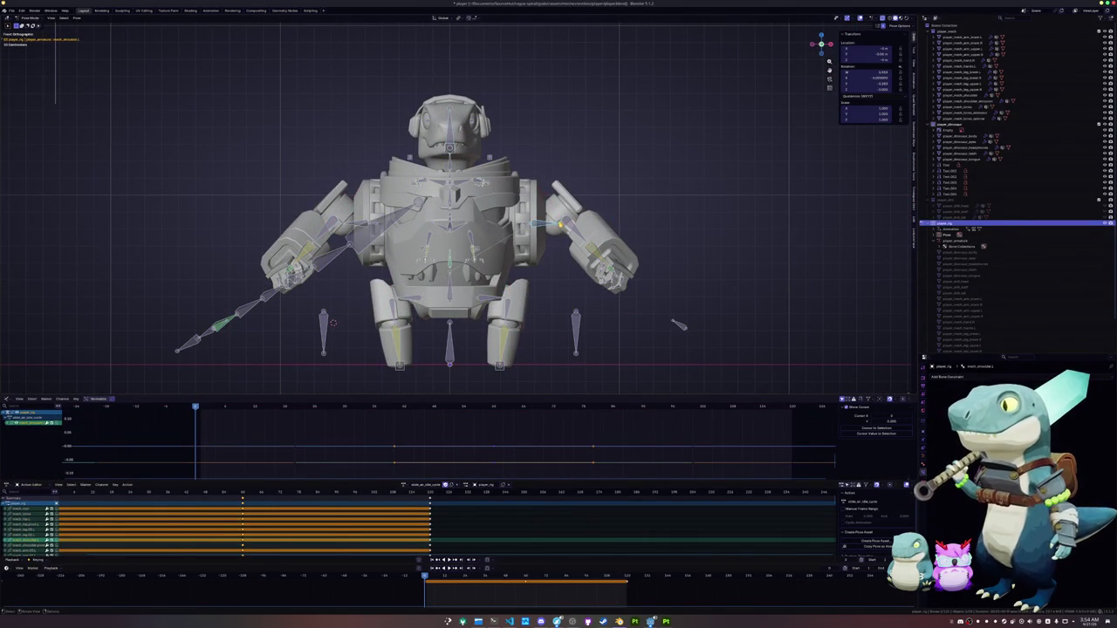
left_click(561, 225)
key("r")
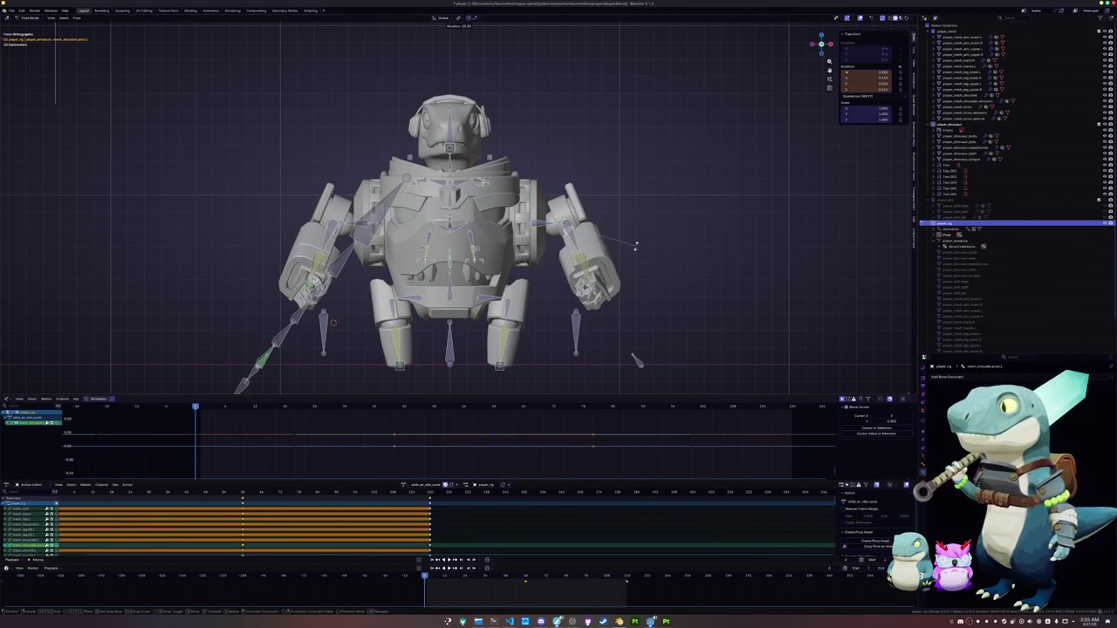
left_click(637, 243)
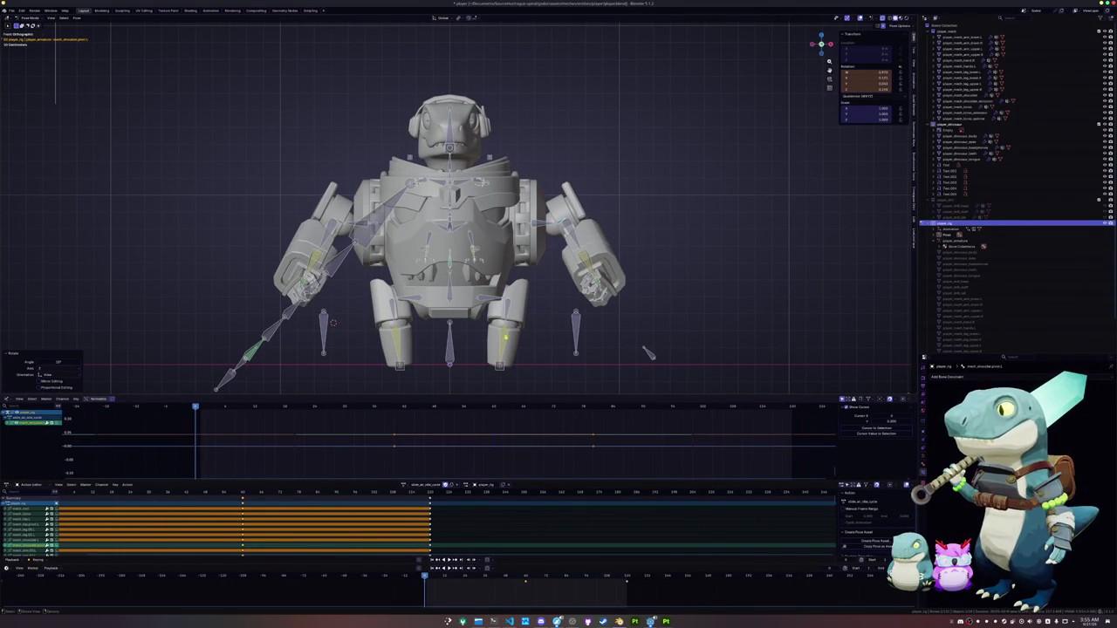
Reposition the foot target bone twice from the side view
left_click(503, 367)
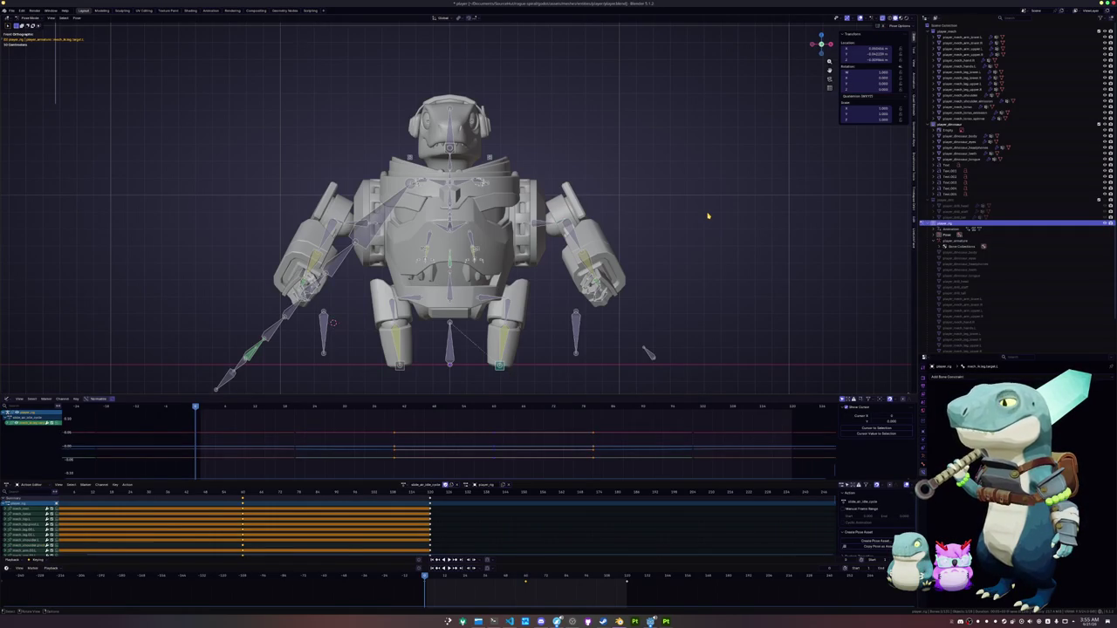
key("KP_3")
key("g")
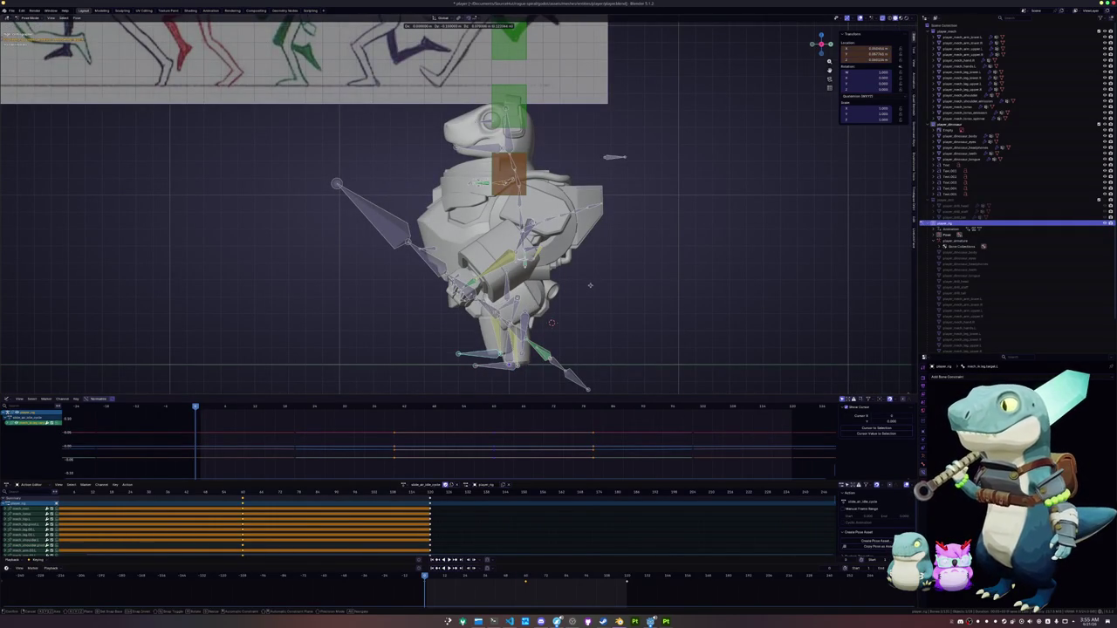
left_click(627, 251)
key("g")
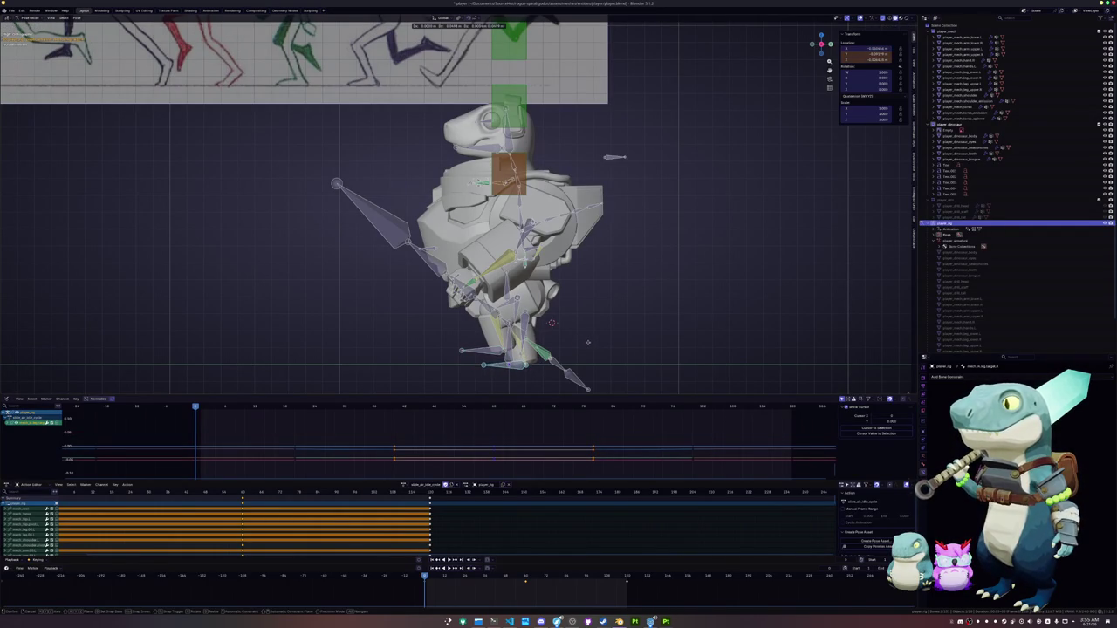
left_click(588, 345)
middle_click_drag(589, 345, 575, 351)
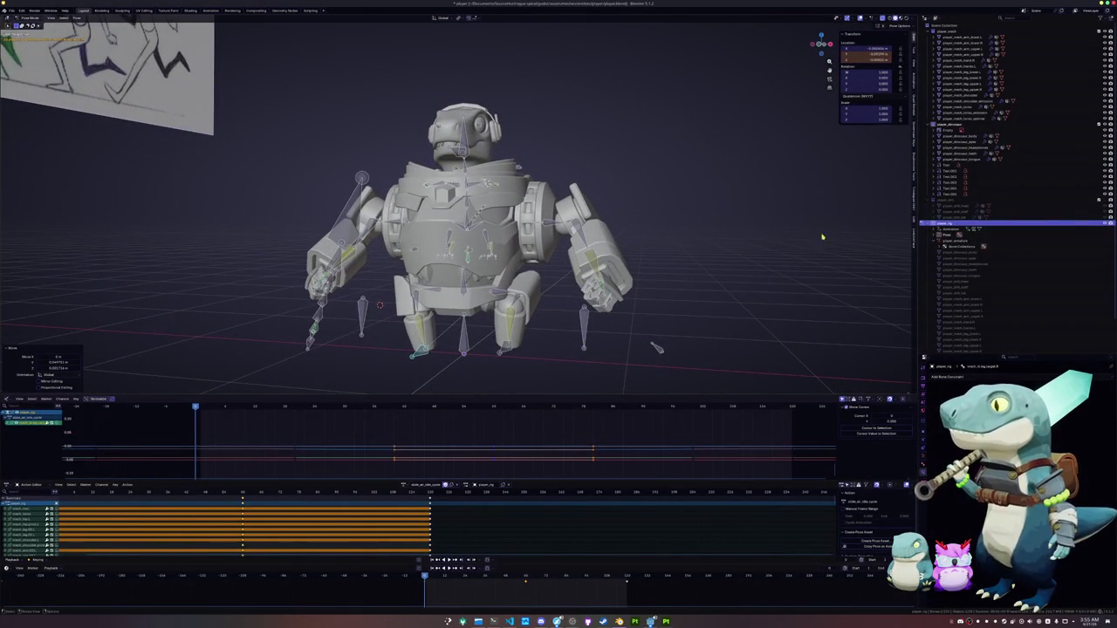
Keyframe the pose and rotate the left arm chain in front view
key("i")
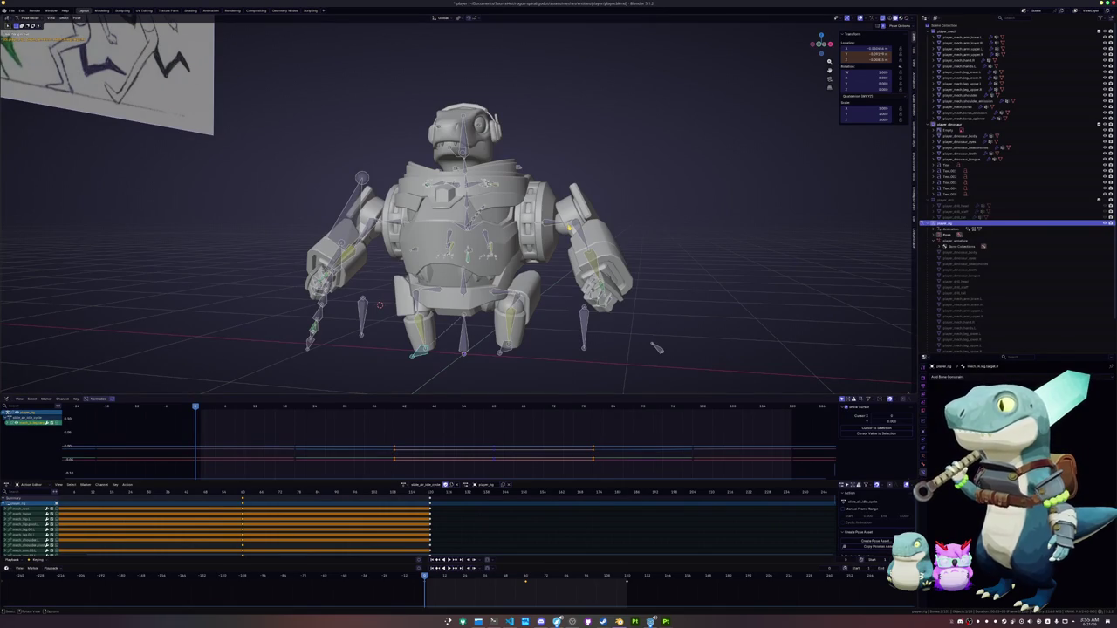
key("KP_1")
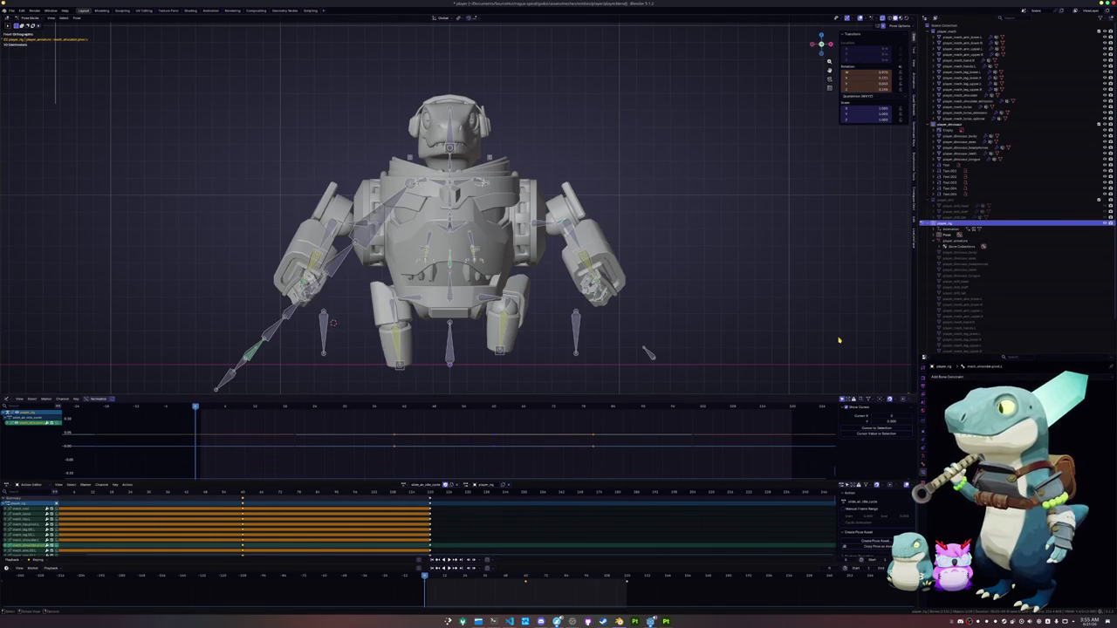
key("r")
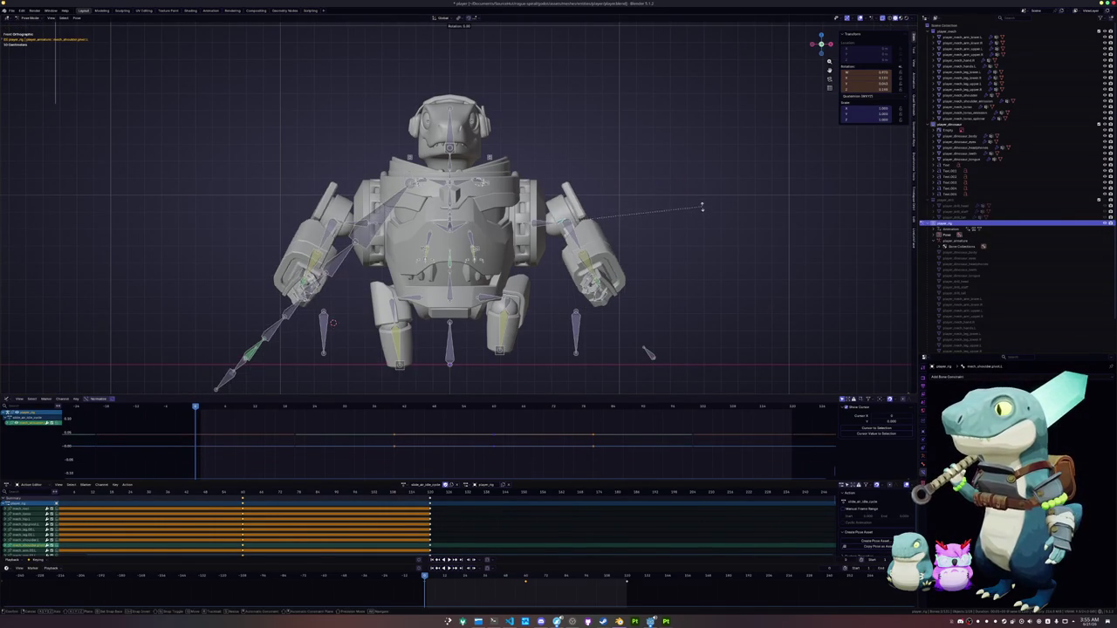
left_click(702, 211)
Rotate the arm bone again from the side view
mouse_move(702, 211)
middle_mouse_down()
mouse_move(631, 274)
mouse_move(577, 254)
middle_mouse_up()
key("KP_3")
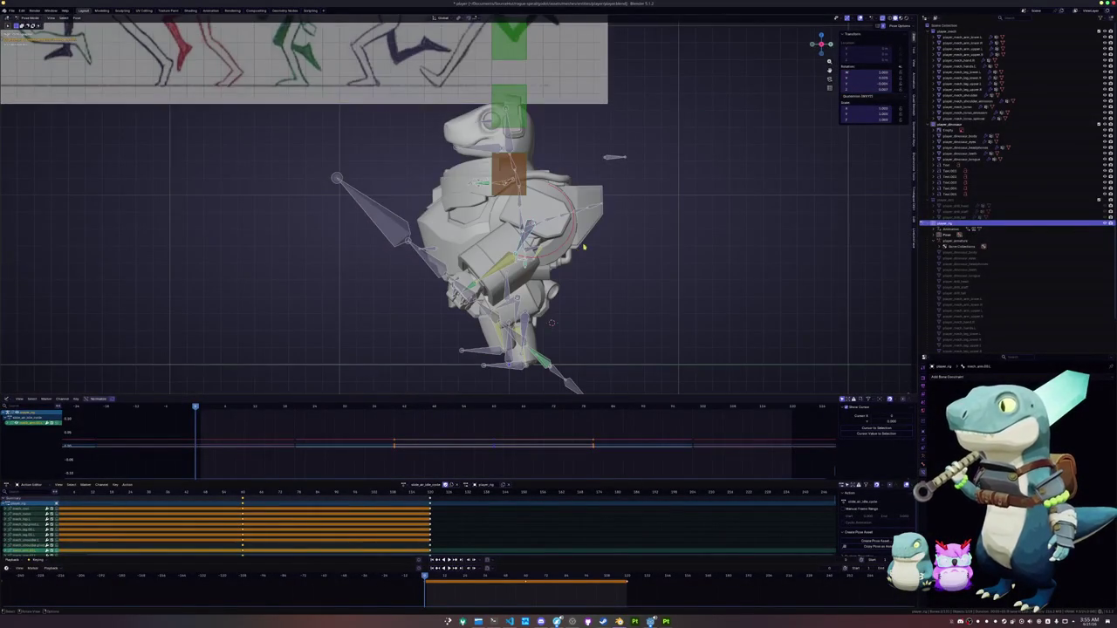
scroll(584, 248, "up", 4)
scroll(458, 204, "down", 1)
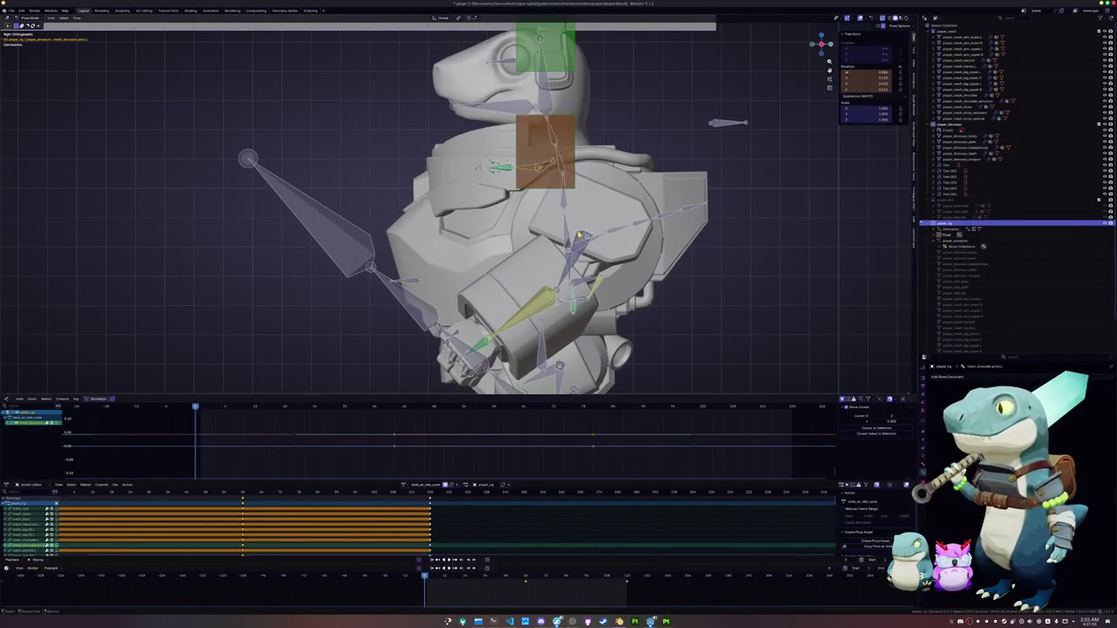
scroll(642, 234, "down", 3)
key("r")
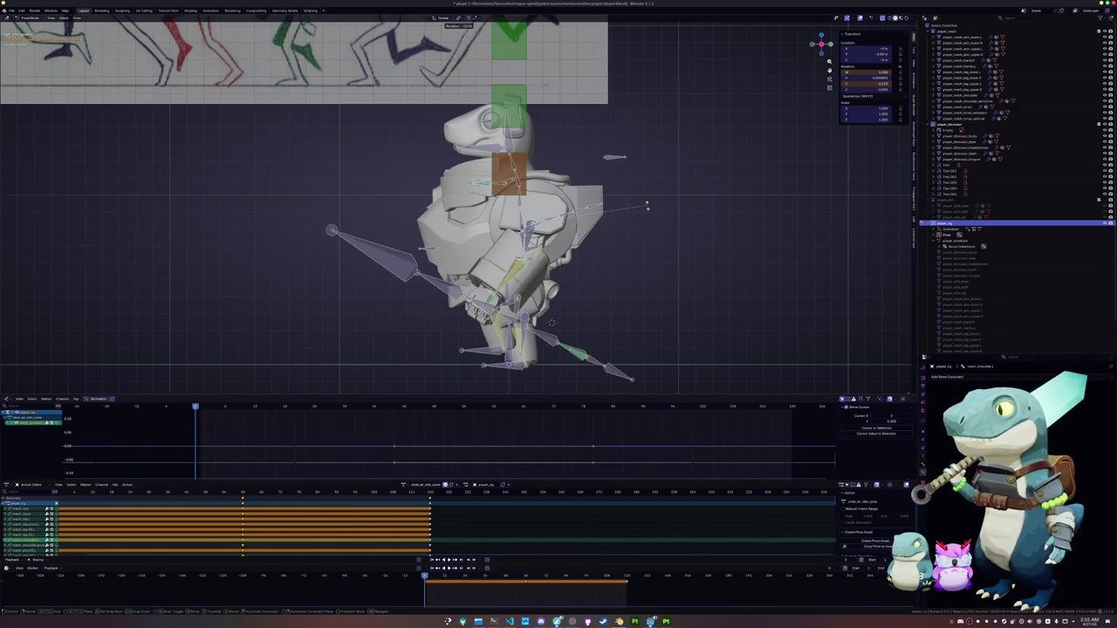
left_click(644, 210)
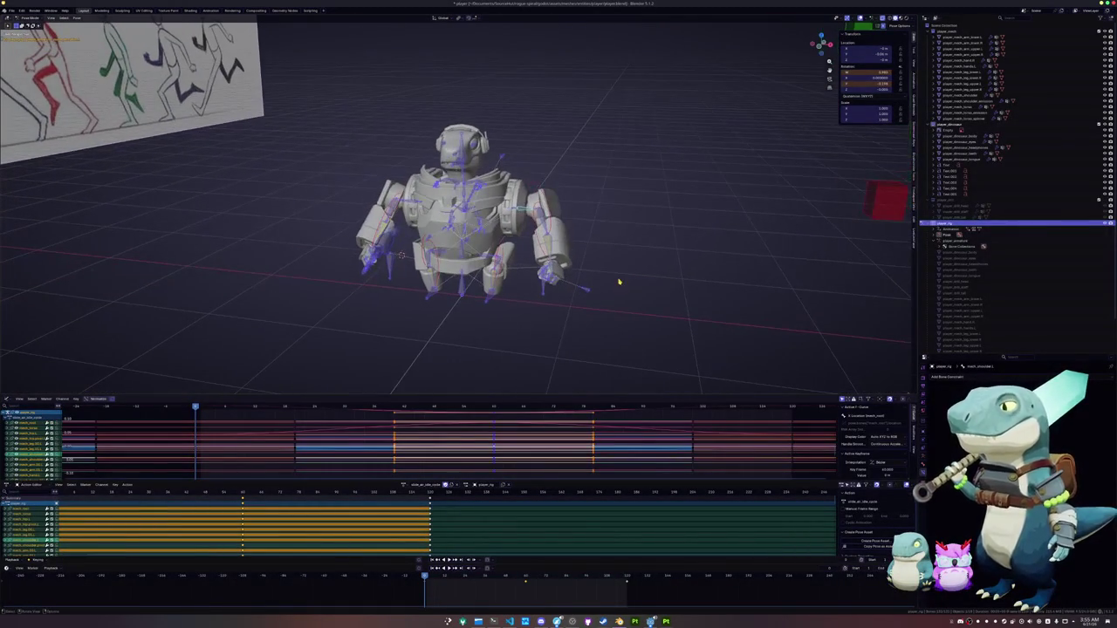
Copy the mech's pose, paste it mirrored at a later keyframe, and key it
key("ctrl+c")
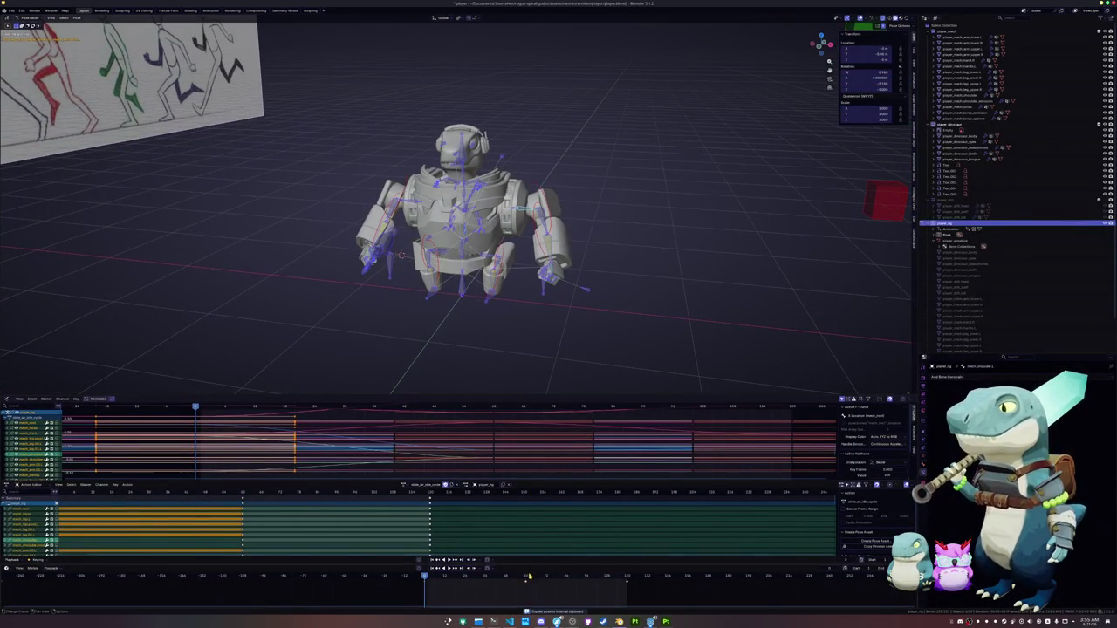
left_click(526, 592)
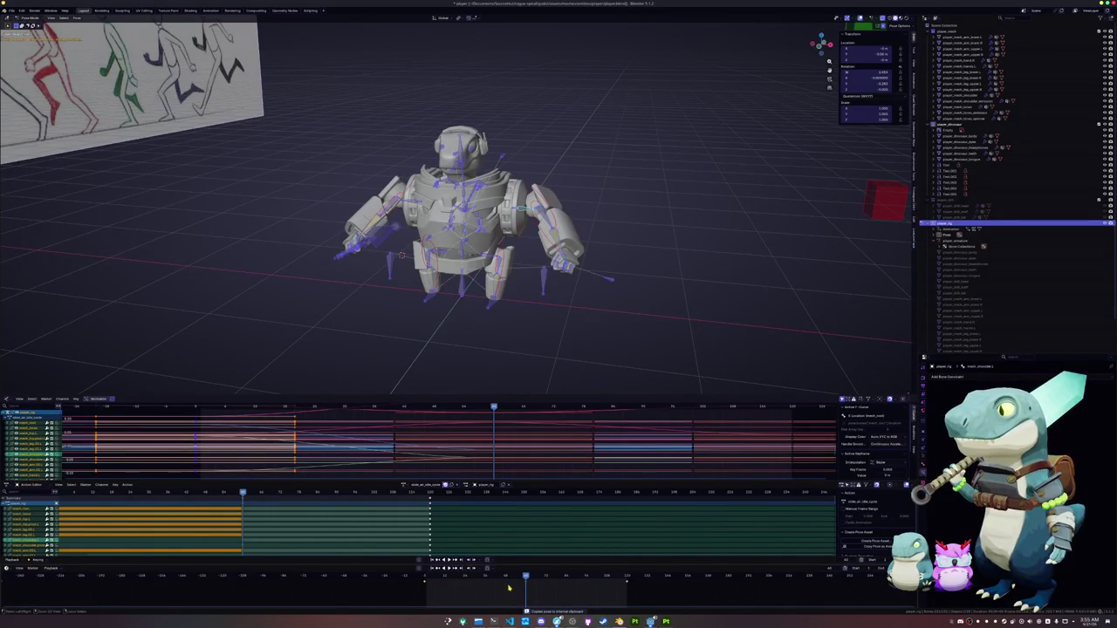
key("Up")
key("ctrl+shift+v")
key("i")
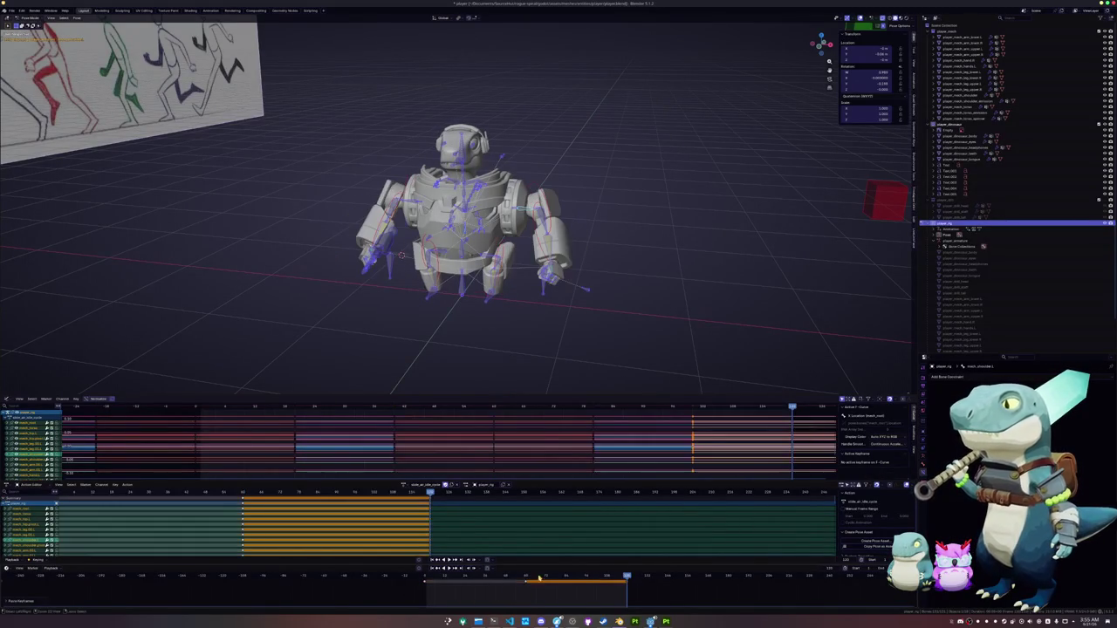
left_click(527, 580)
Raise the foot target bone twice along the Z axis in front view
key("KP_1")
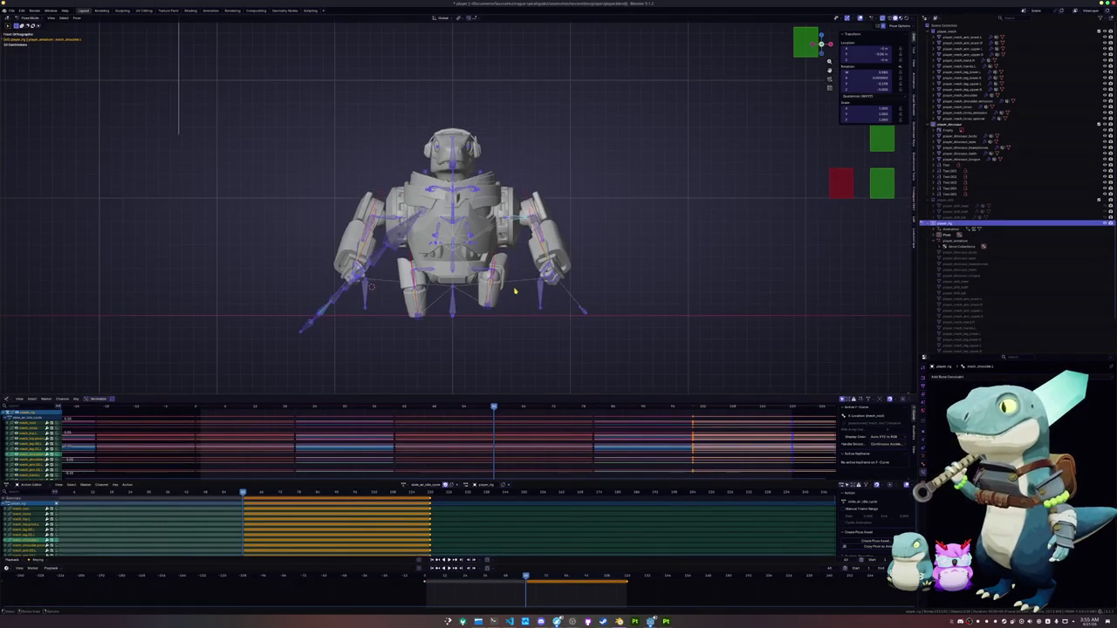
scroll(515, 292, "up", 4)
left_click(412, 319)
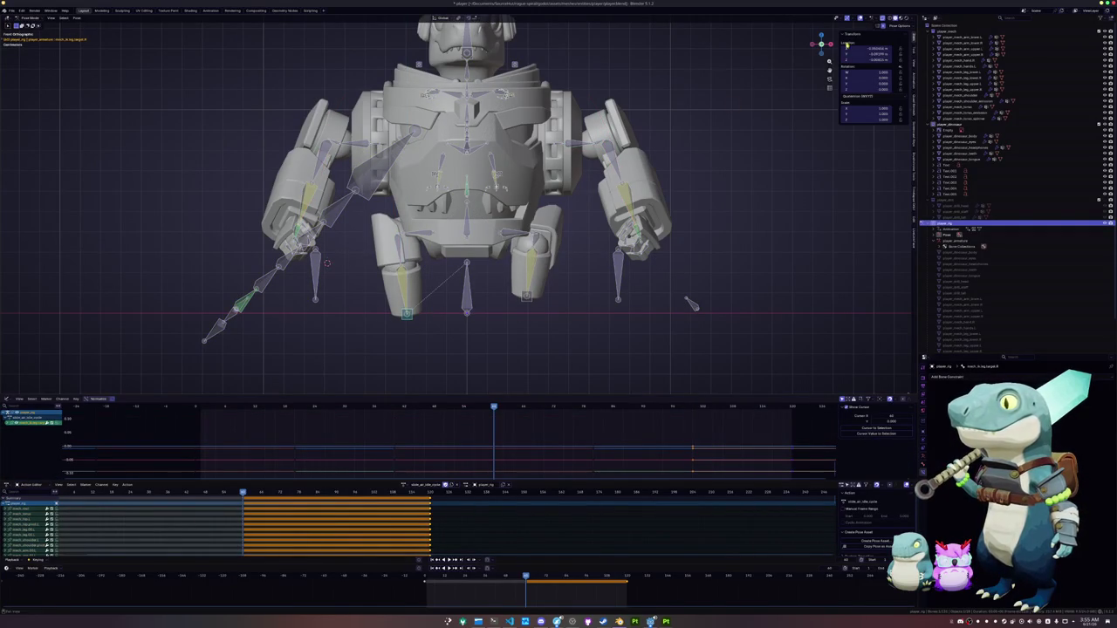
left_click(526, 297)
key("g")
key("z")
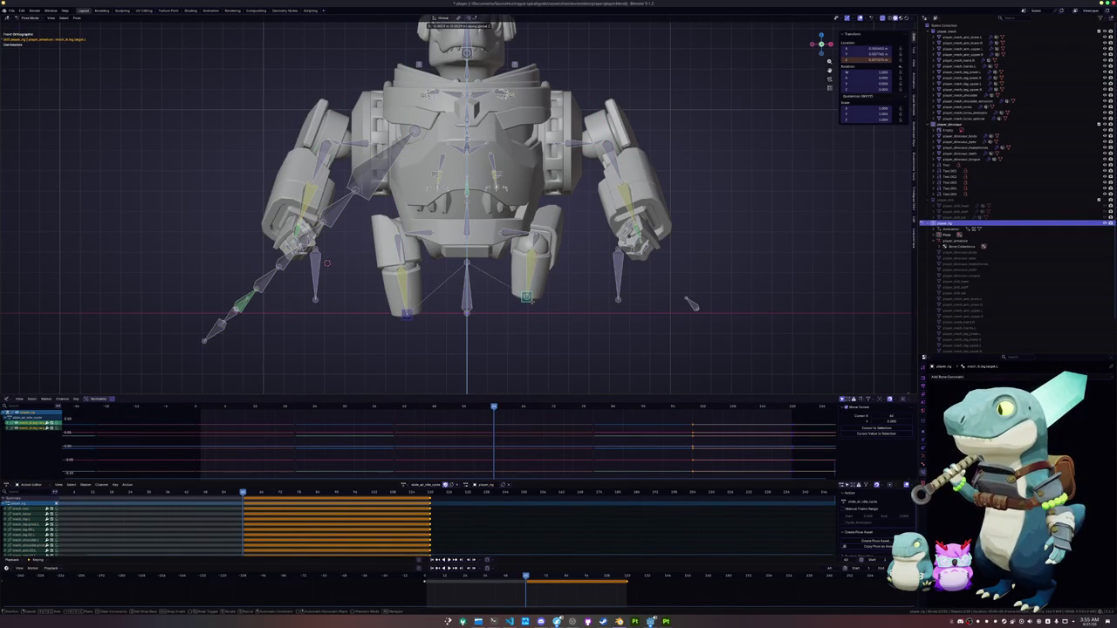
left_click(532, 303)
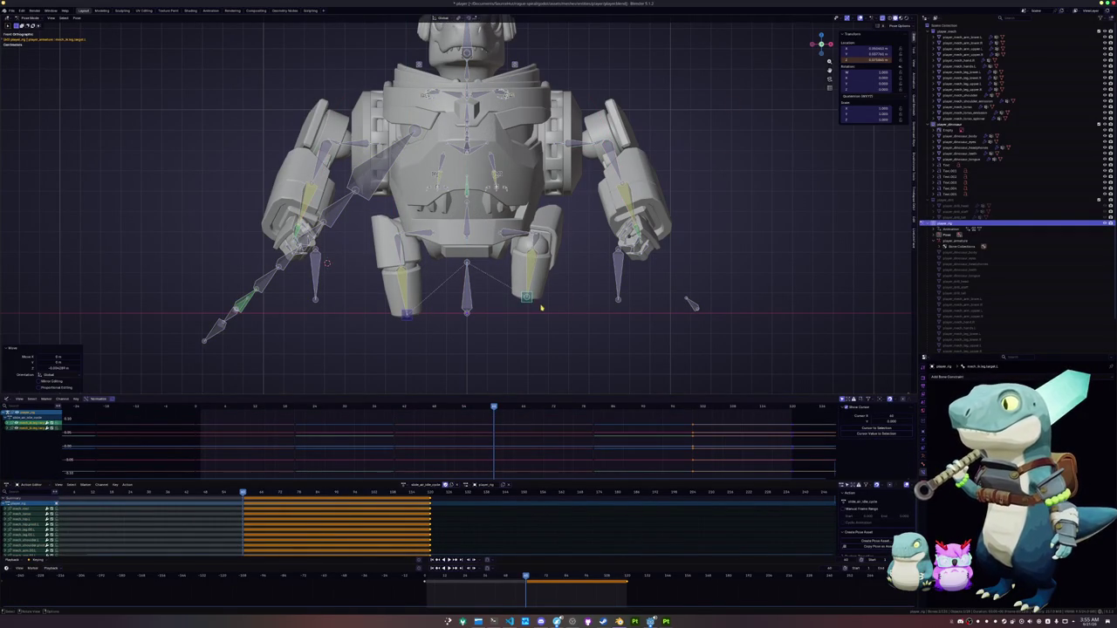
key("g")
key("z")
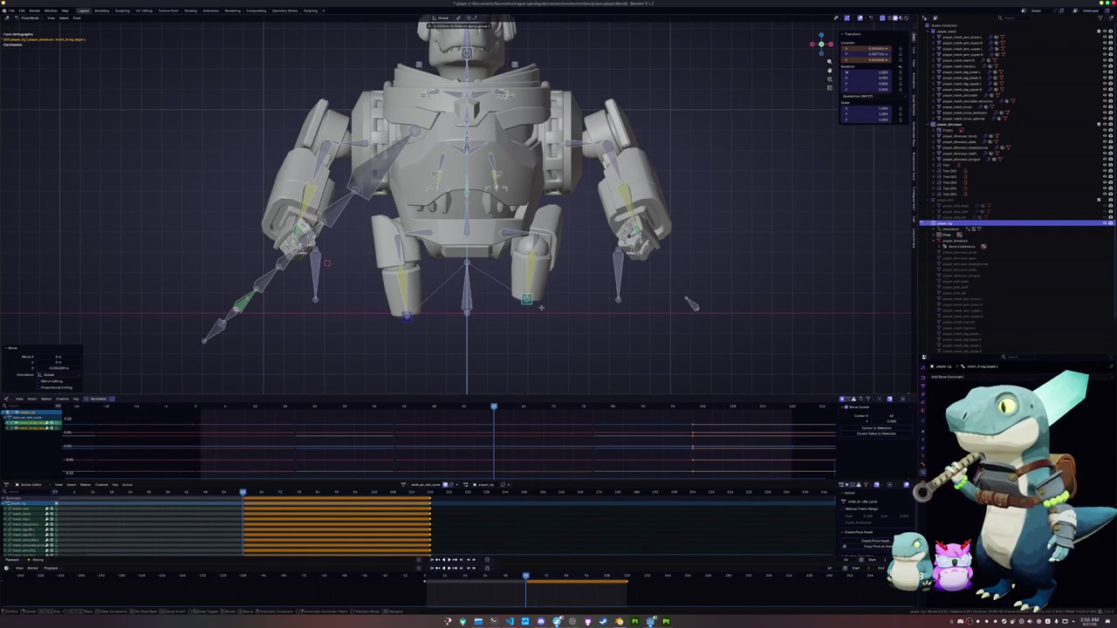
left_click(568, 236)
Rotate the right shoulder bone twice to refine the arm pose
left_click(597, 142)
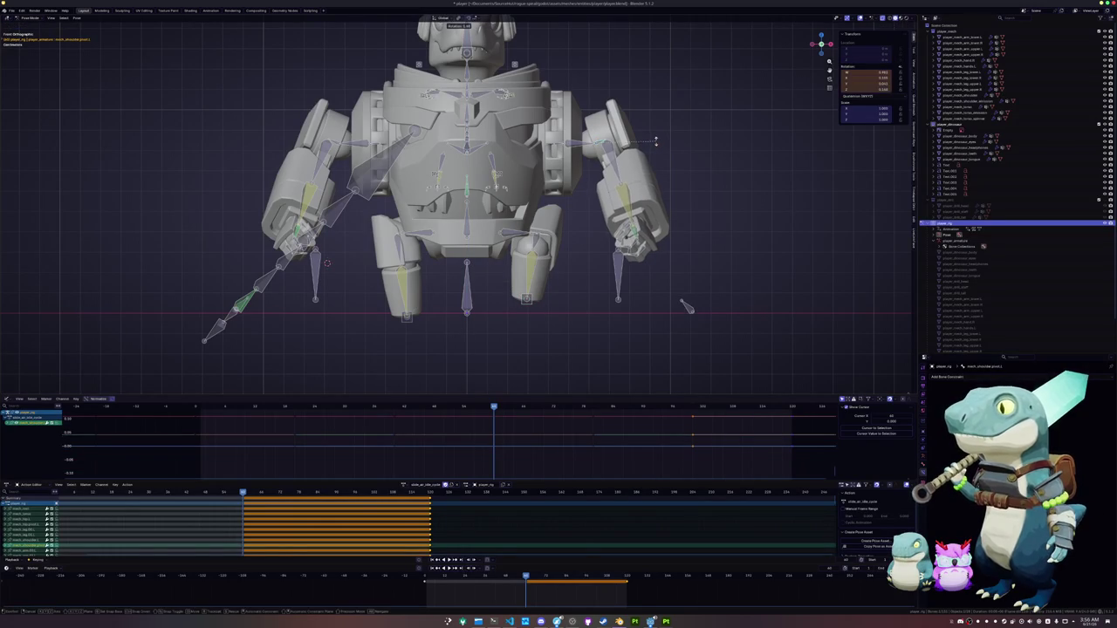
key("r")
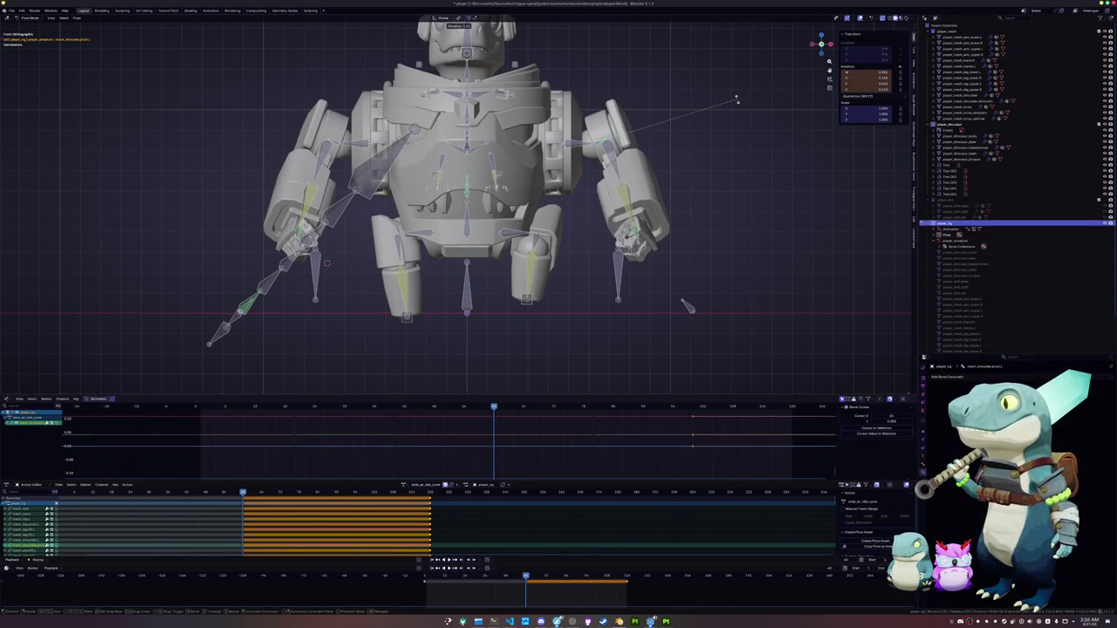
left_click(736, 100)
mouse_move(736, 99)
middle_mouse_down()
mouse_move(698, 131)
mouse_move(698, 174)
middle_mouse_up()
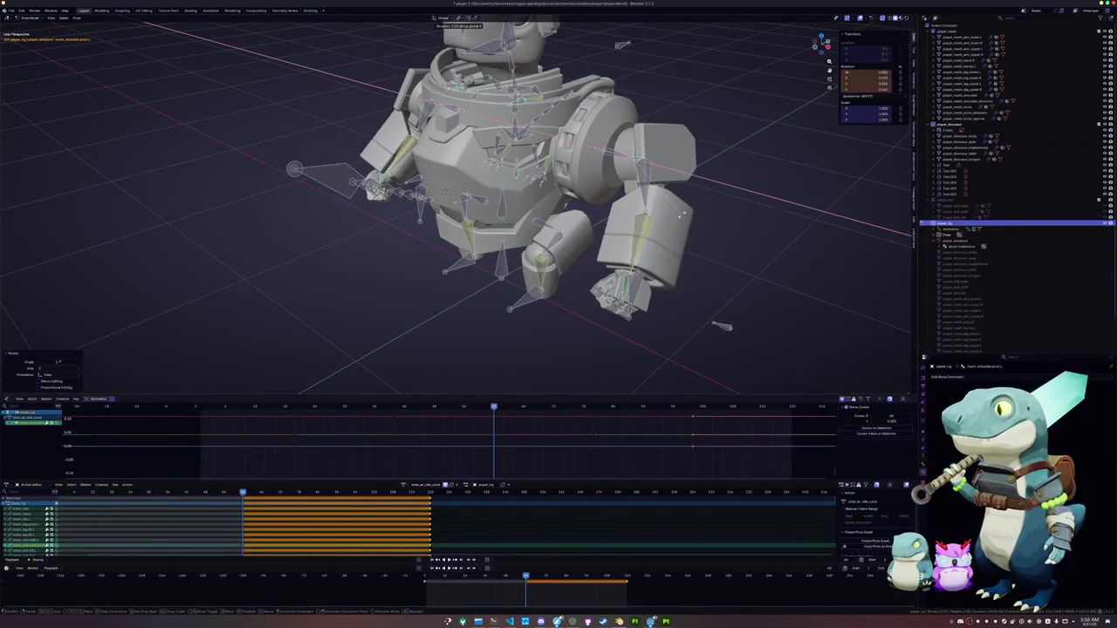
key("r")
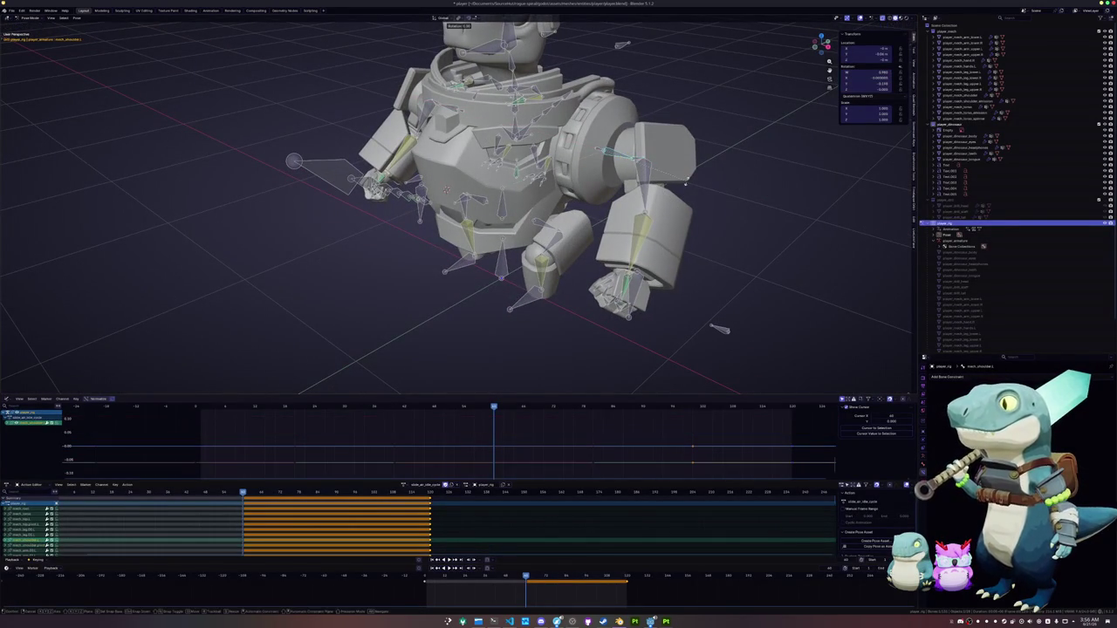
left_click(692, 177)
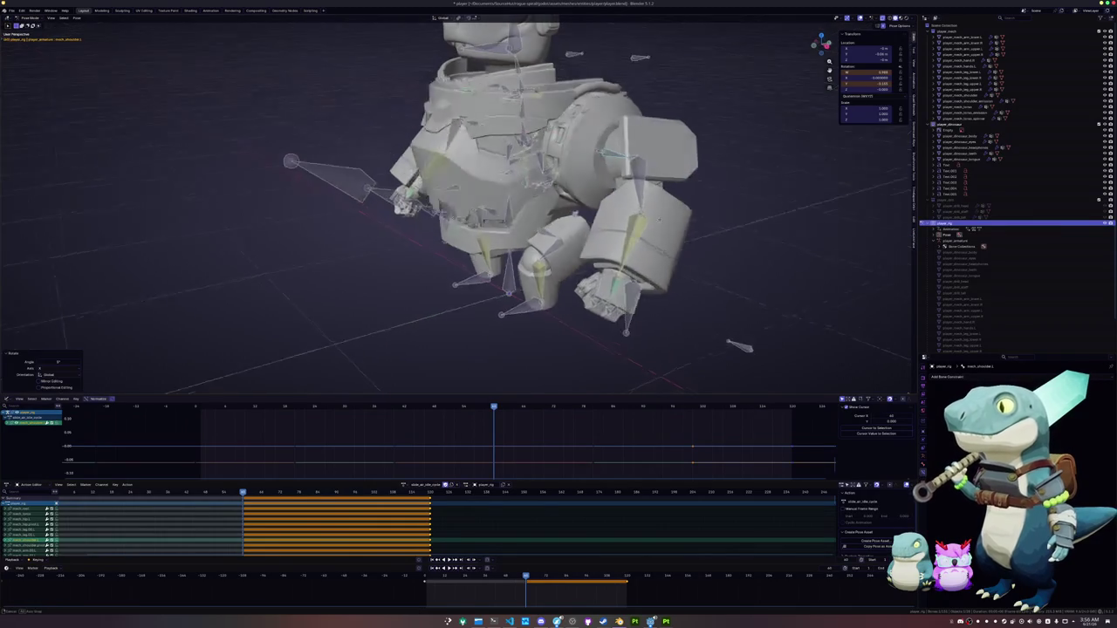
middle_click_drag(693, 177, 603, 227)
Rotate the arm and torso bones, including a turn around local X
key("r")
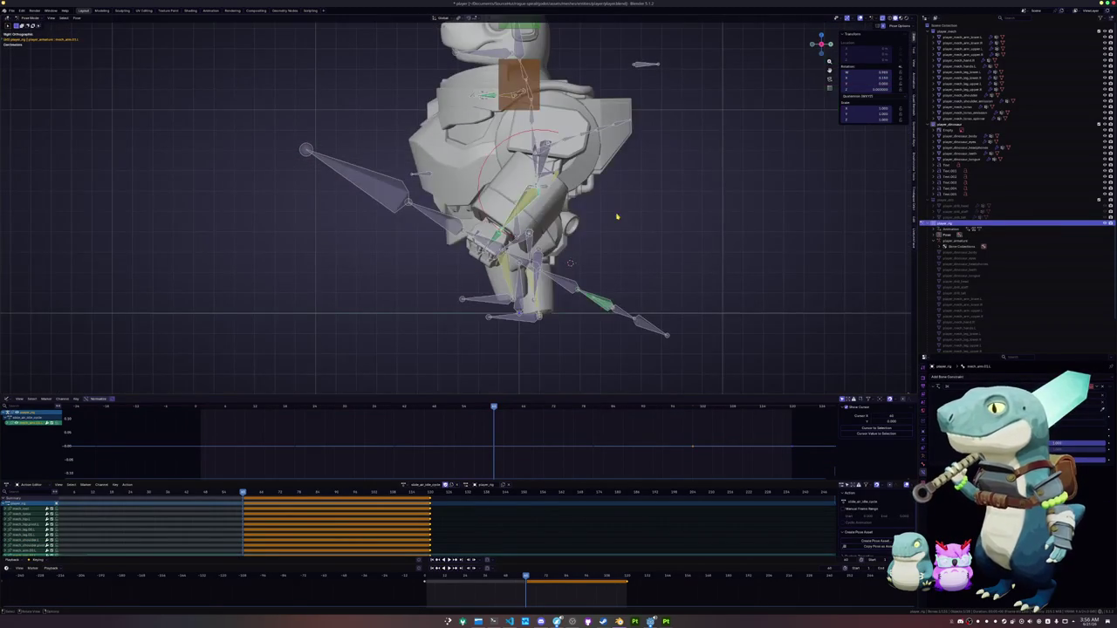
scroll(603, 227, "up", 5)
middle_click_drag(578, 301, 626, 175)
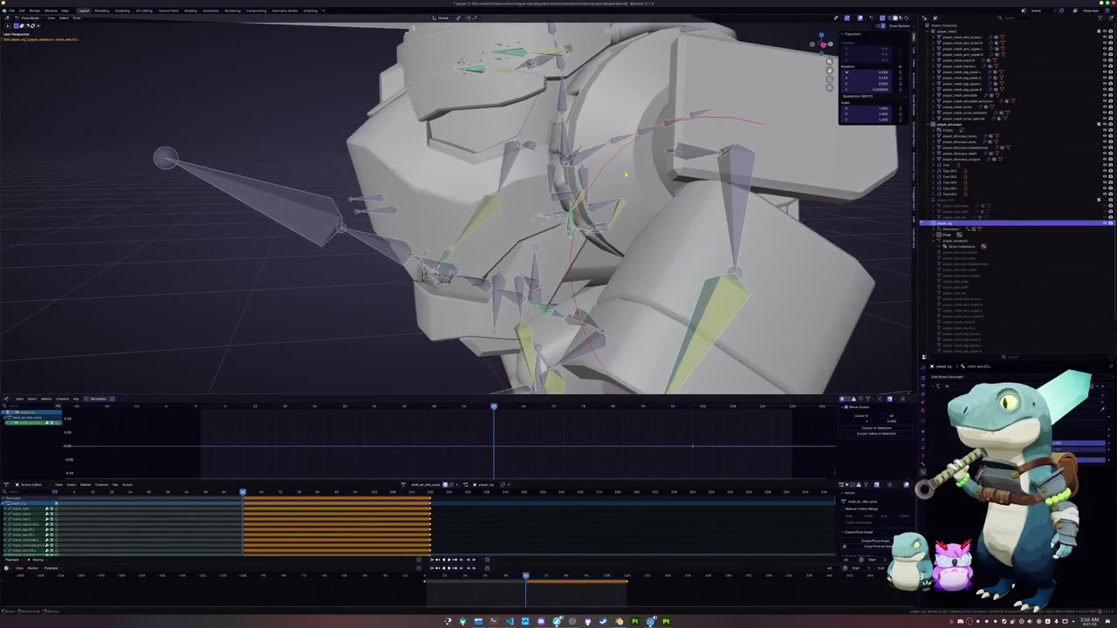
middle_click_drag(722, 151, 705, 175, "alt")
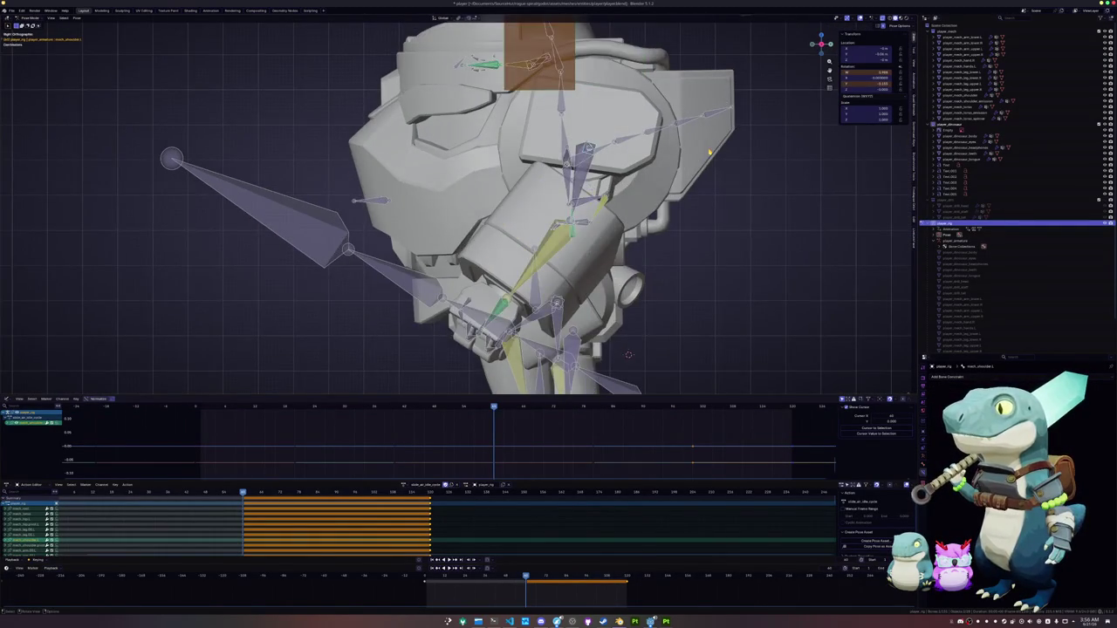
key("r")
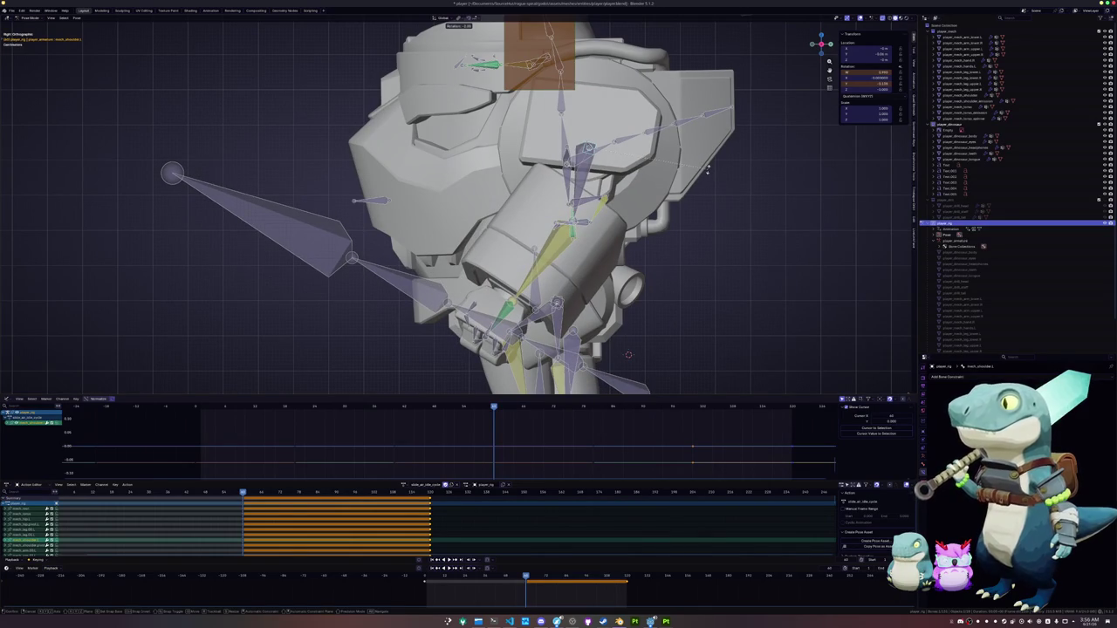
left_click(707, 170)
middle_click_drag(708, 169, 599, 259)
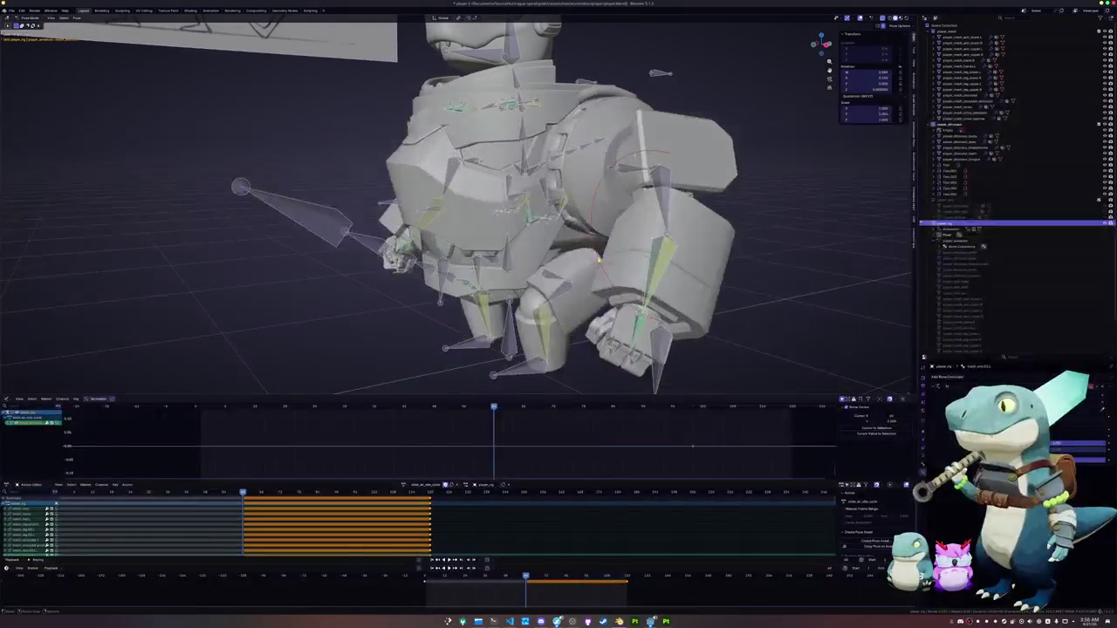
key("r")
key("x")
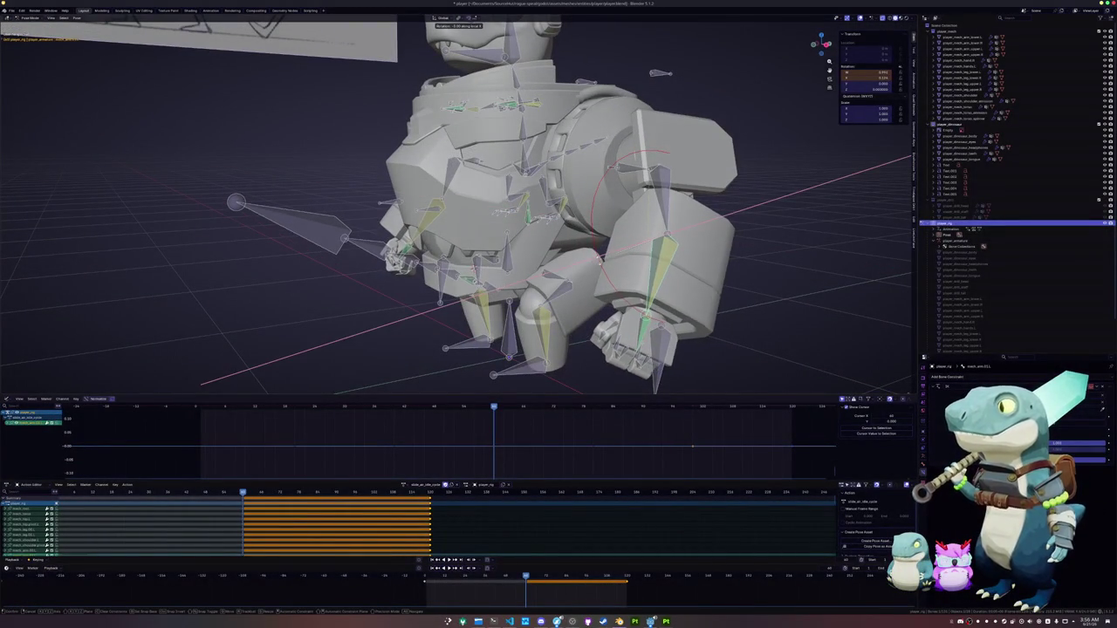
key("Return")
Tilt the head bone from the side view
middle_click_drag(599, 259, 541, 262)
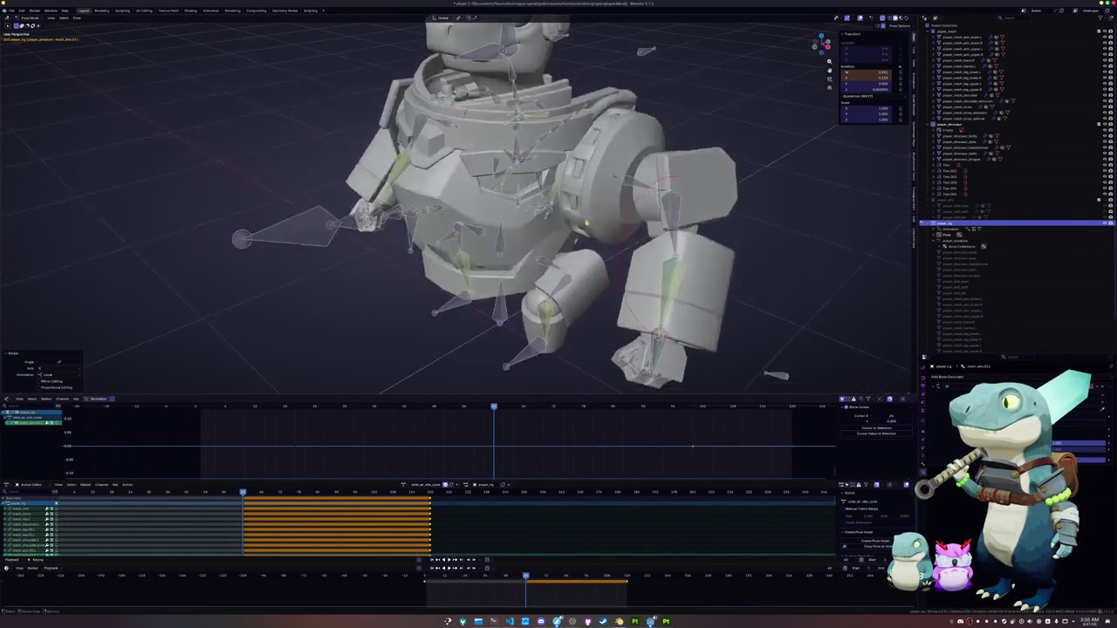
middle_click_drag(499, 98, 646, 176)
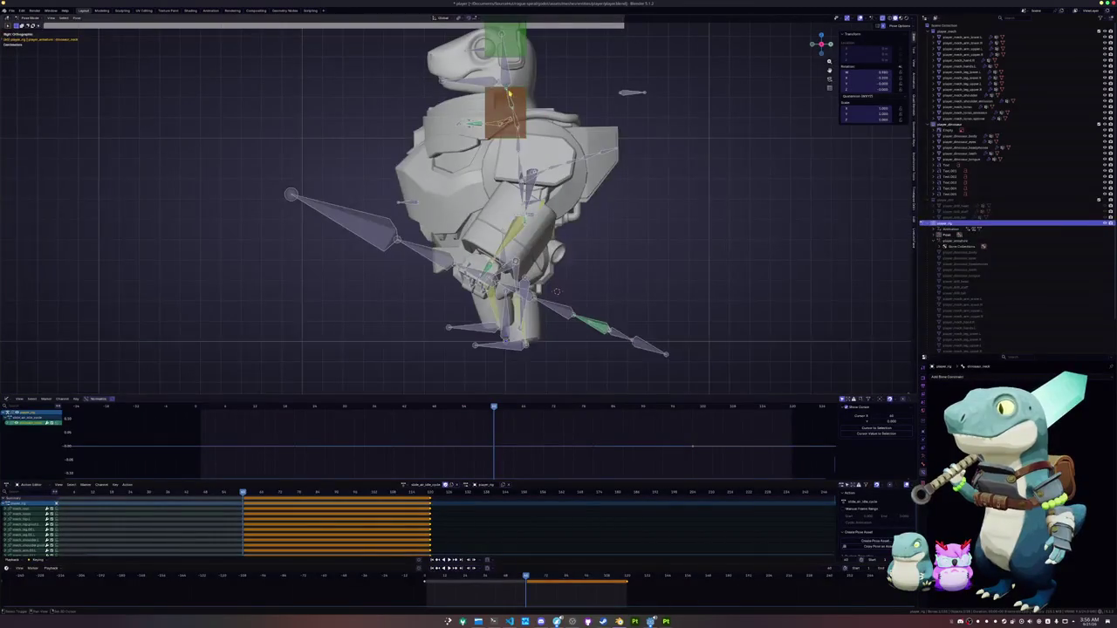
scroll(646, 175, "up", 2)
left_click(543, 139)
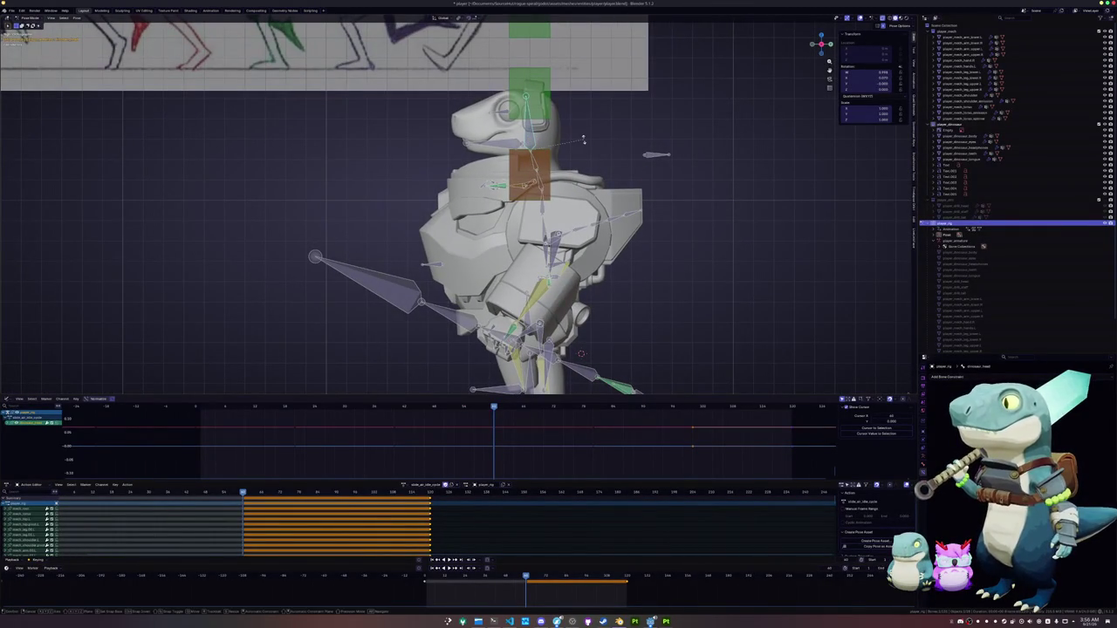
key("r")
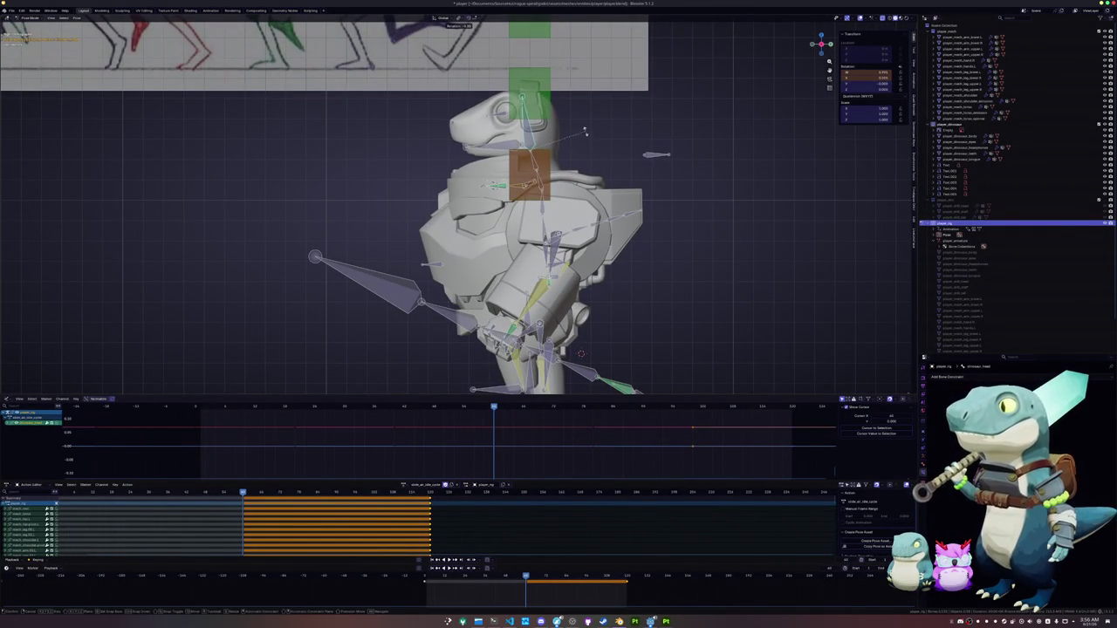
left_click(563, 127)
mouse_move(563, 127)
middle_mouse_down()
mouse_move(577, 155)
mouse_move(615, 152)
middle_mouse_up()
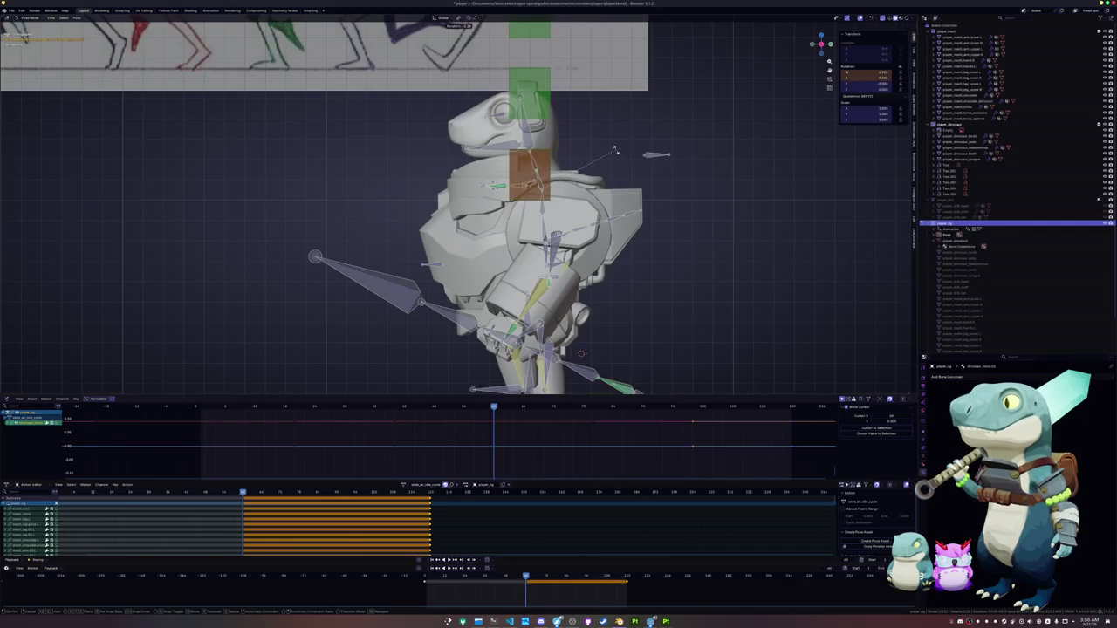
left_click(615, 152)
middle_click_drag(615, 152, 524, 306)
Select all bones and play the slide air idle cycle from the start
key("a")
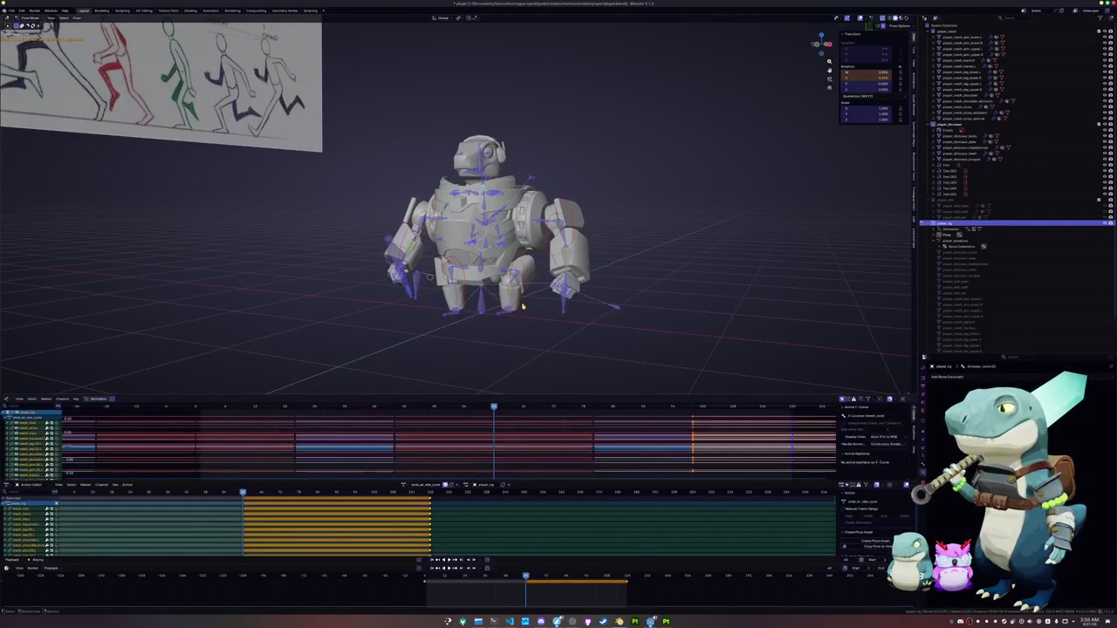
key("Down")
key("Down")
key("Down")
key("space")
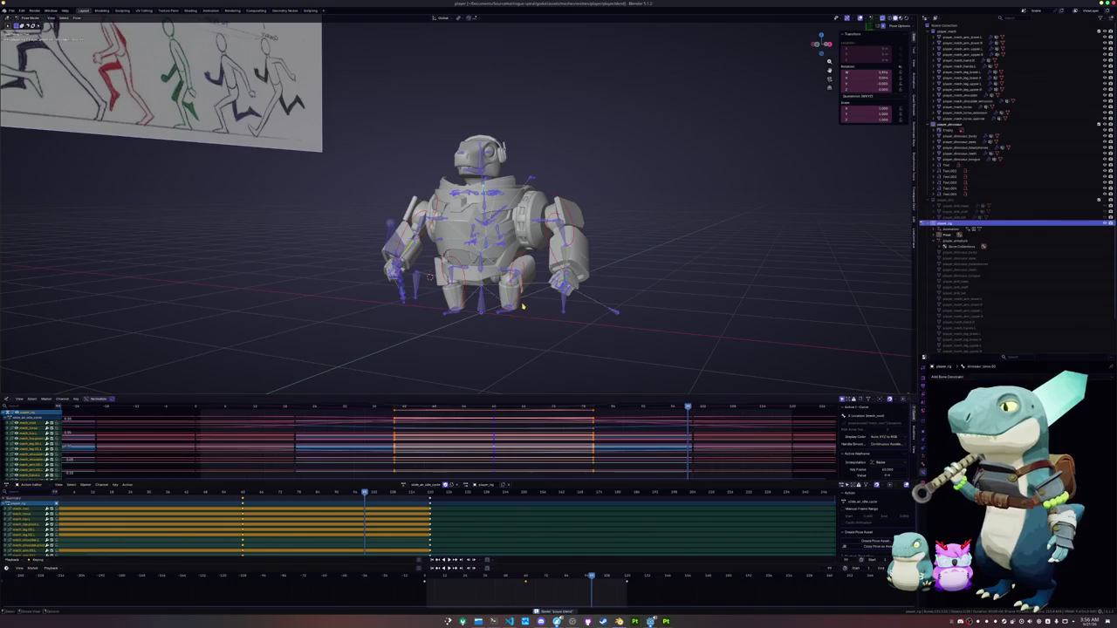
Mark idle under air sliding with an x in animations.txt, then return to Blender
left_click(494, 622)
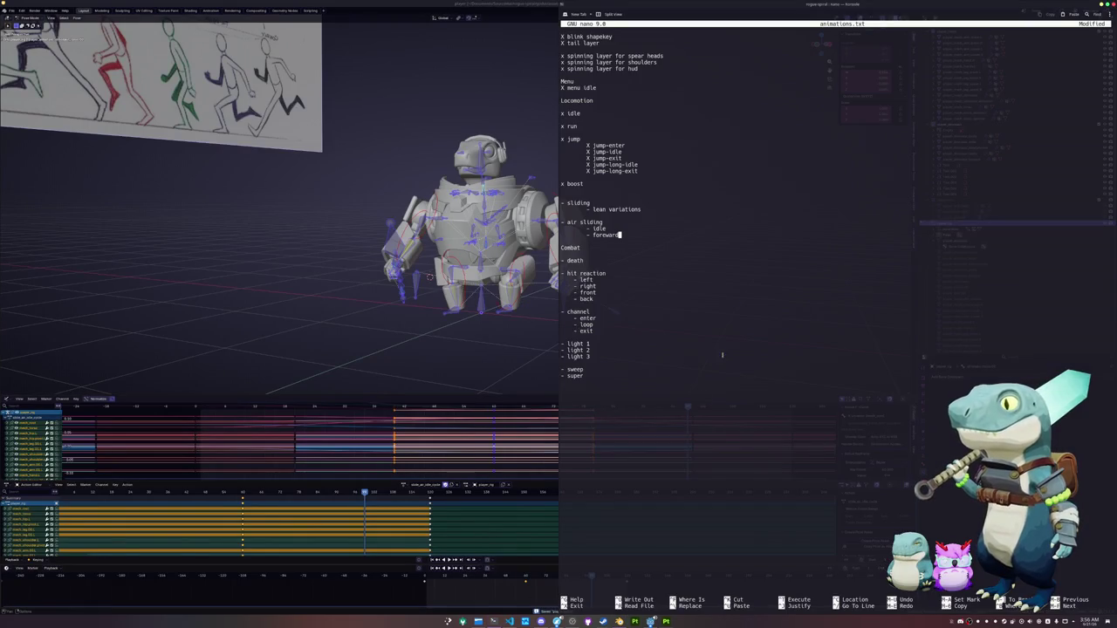
left_click(591, 228)
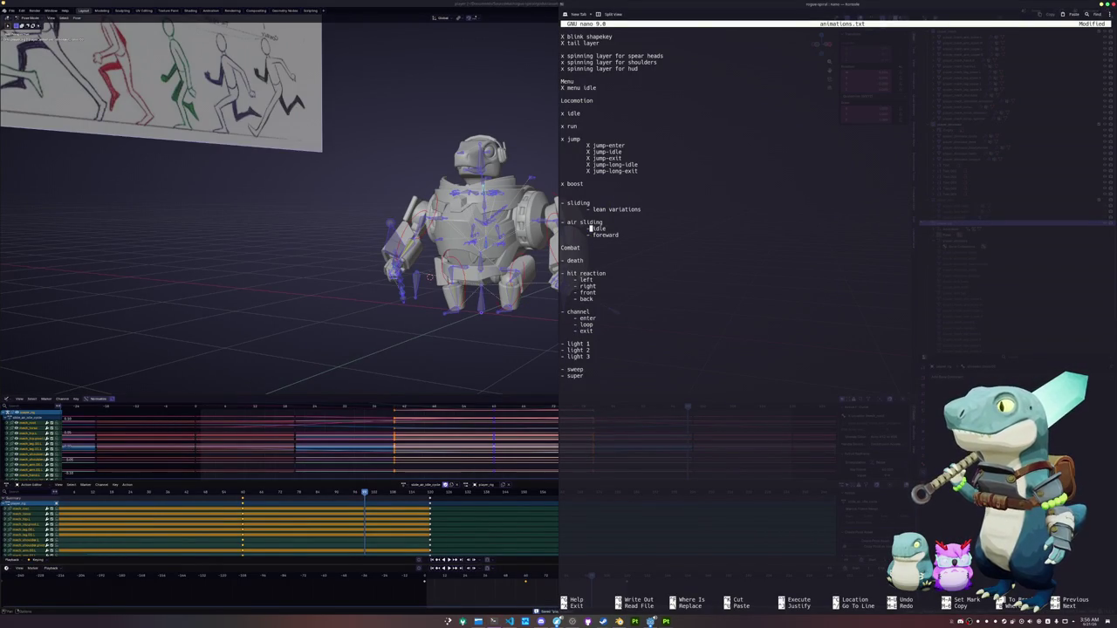
key("Delete")
type("x")
key("Down")
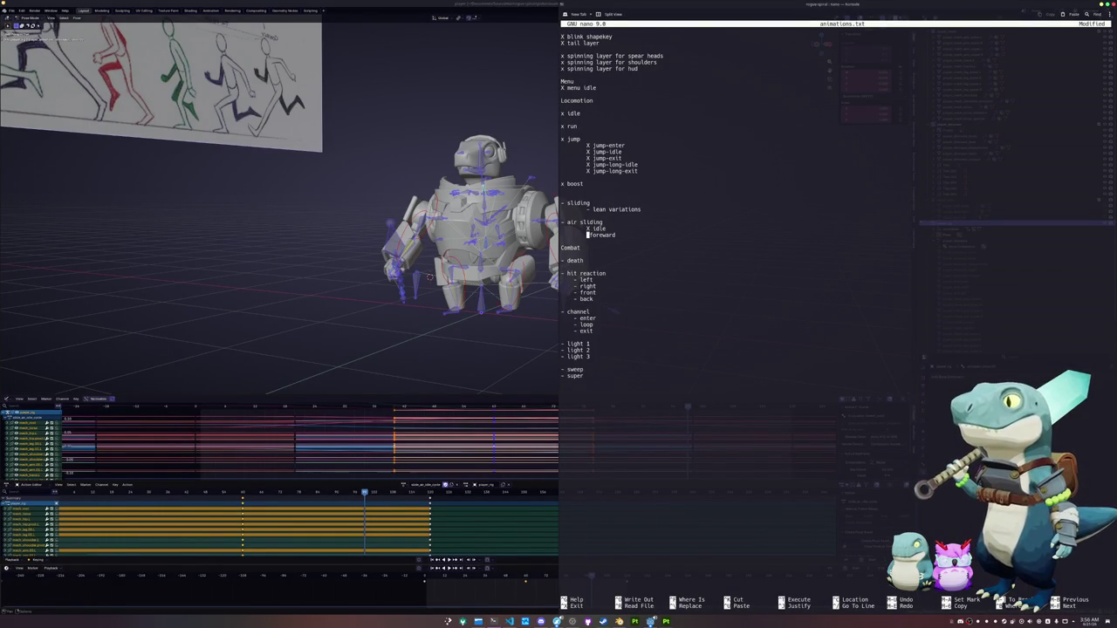
left_click(483, 349)
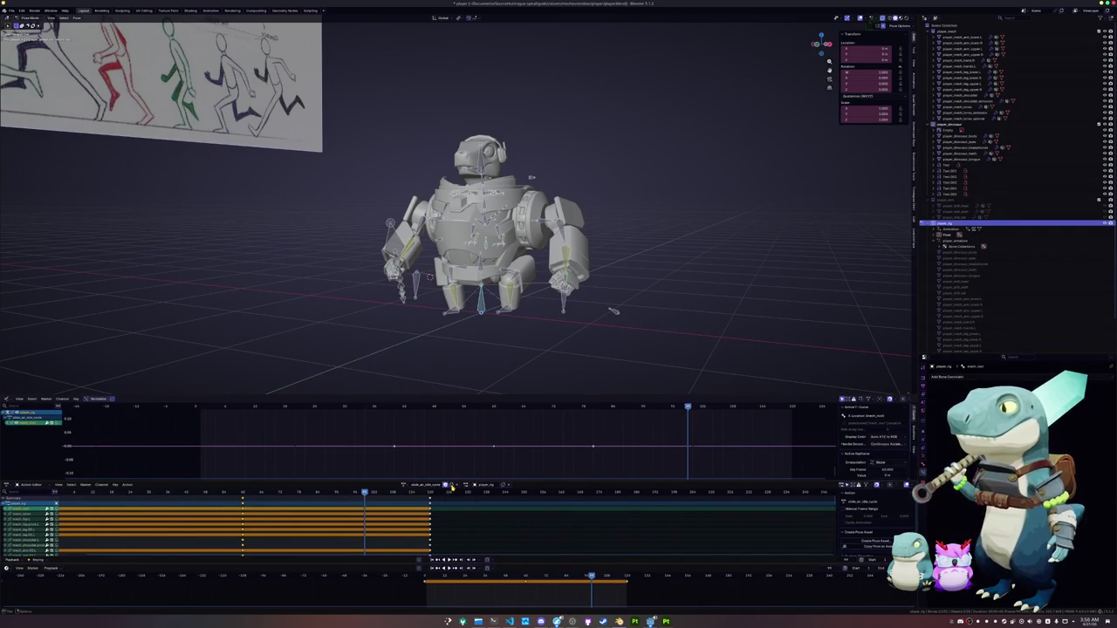
Switch to jump_idle_cycle and make a duplicate of it
left_click(405, 485)
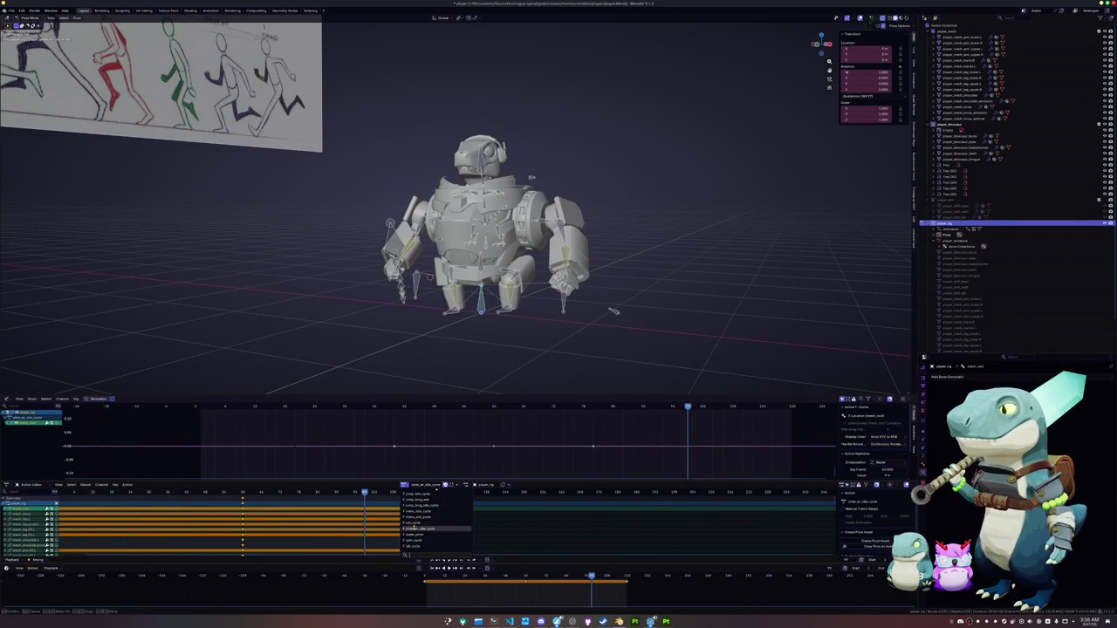
scroll(414, 512, "up", 3)
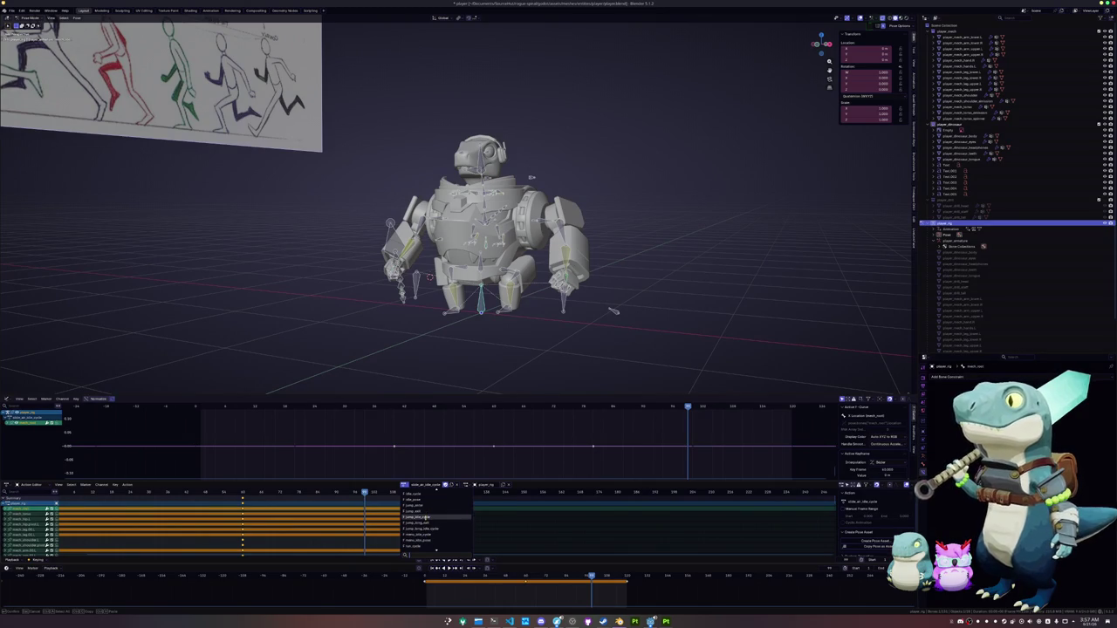
left_click(426, 517)
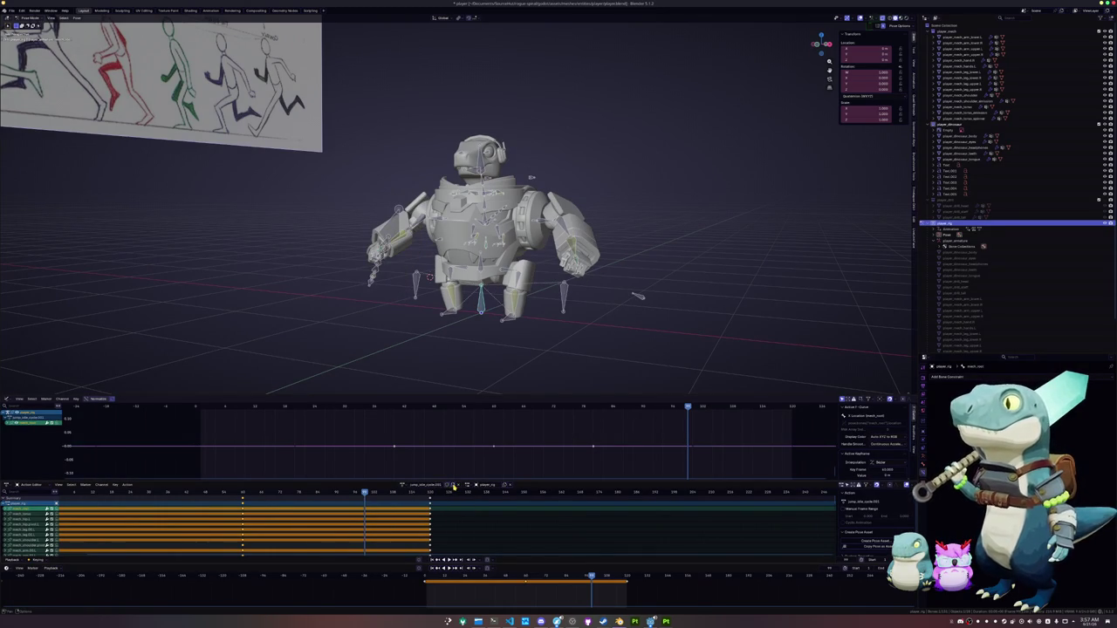
left_click(448, 485)
key("BackSpace")
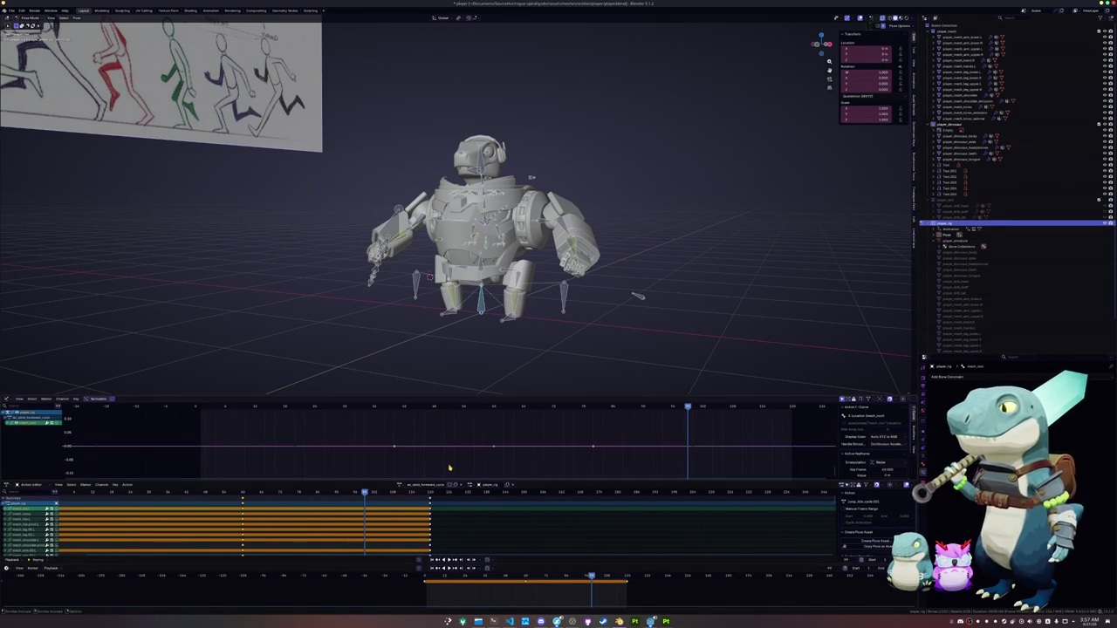
Assign the air forward cycle action and rename it with the slide_air naming
left_click(401, 485)
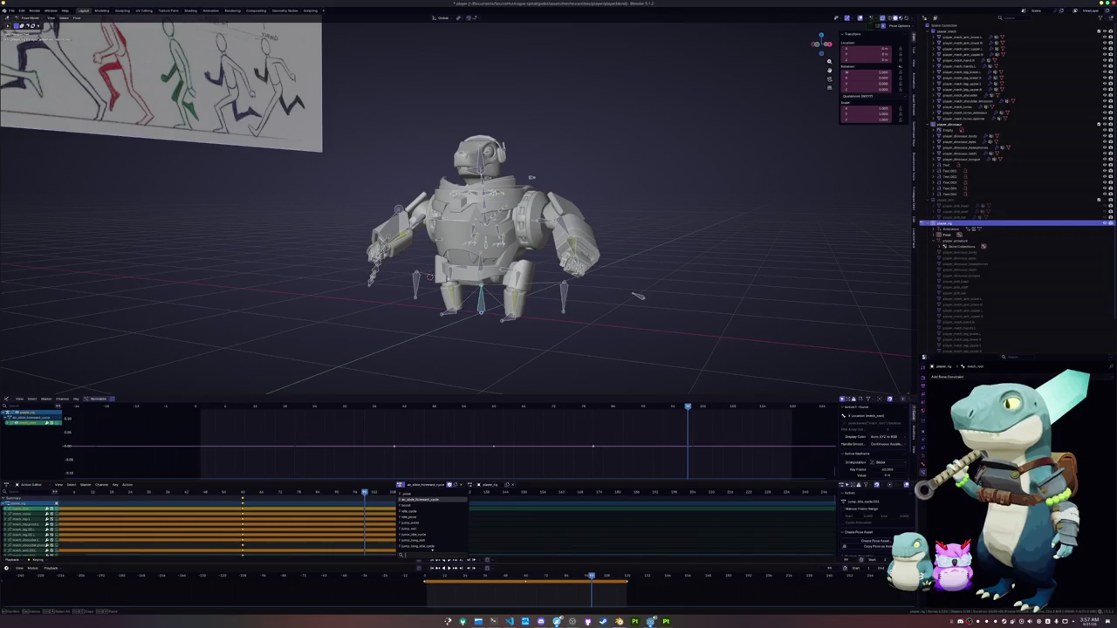
scroll(414, 515, "down", 3)
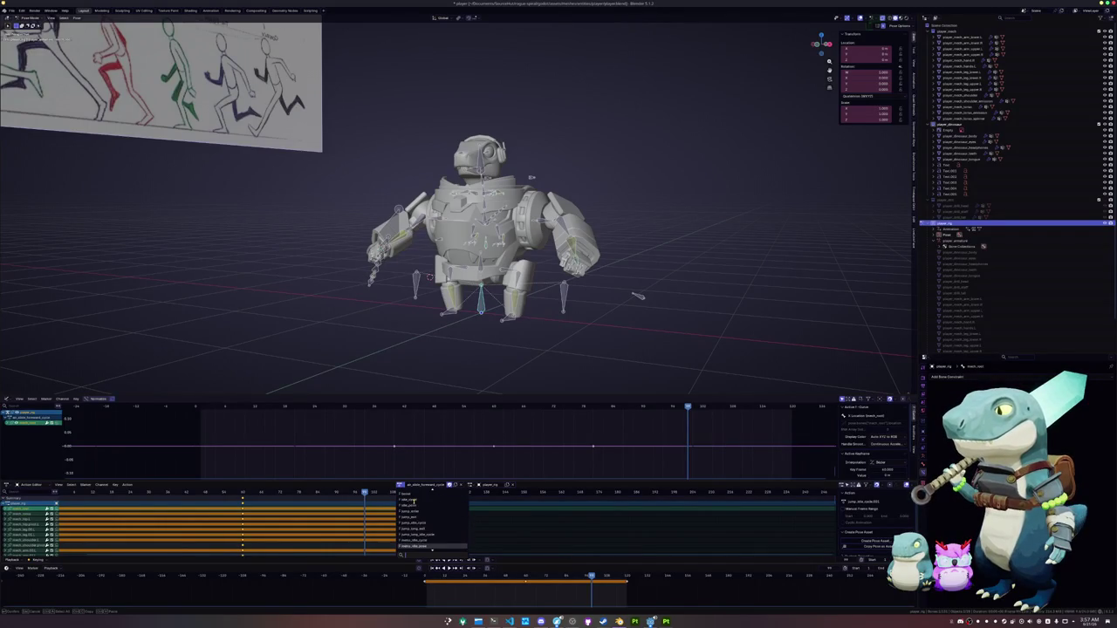
scroll(414, 502, "up", 3)
scroll(419, 511, "down", 2)
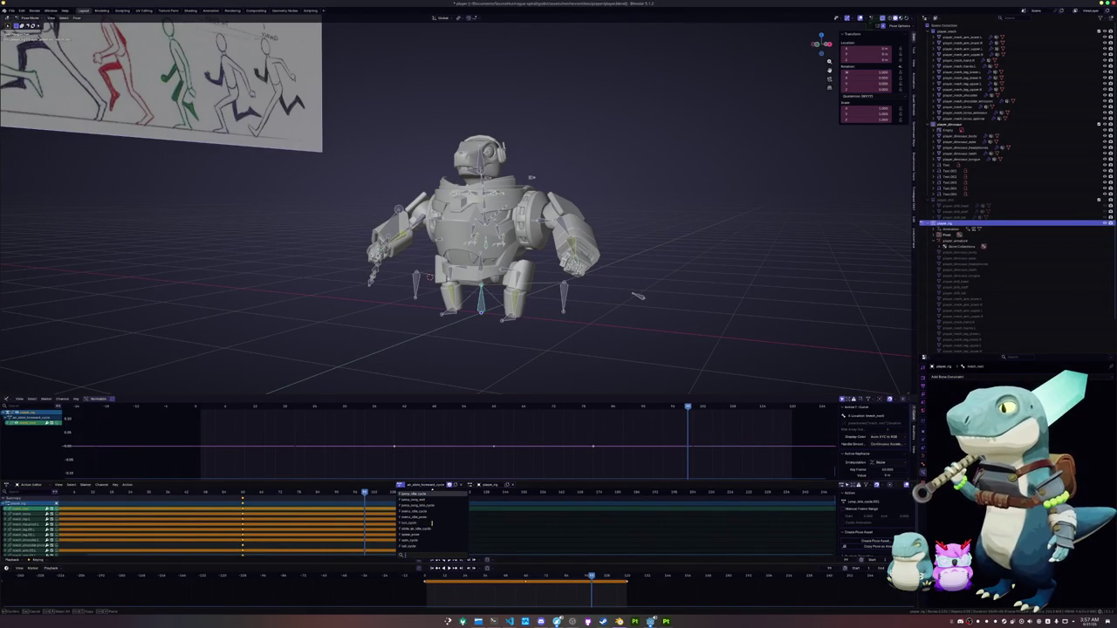
left_click(419, 493)
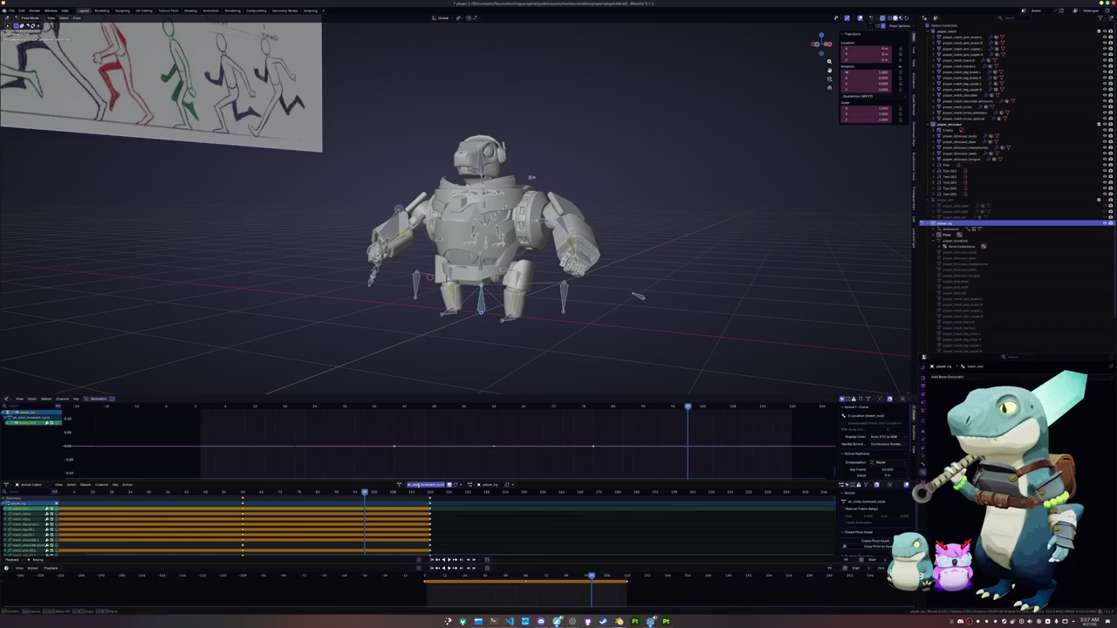
key("BackSpace")
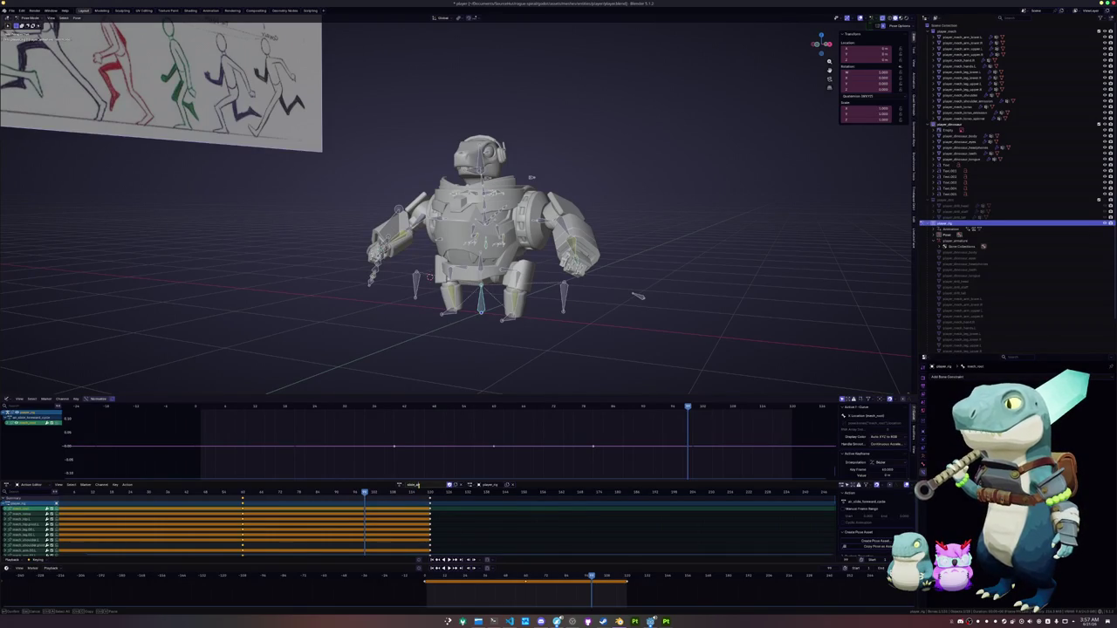
key("Return")
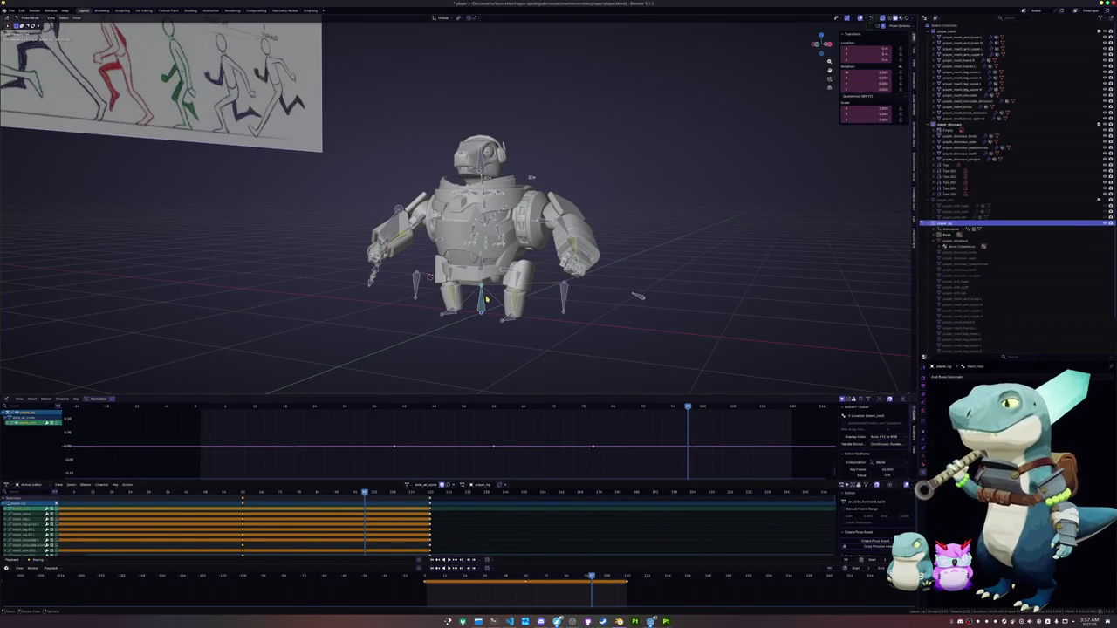
In side view, go to the slide action's first frames and save the blend file
key("KP_3")
key("shift+Left")
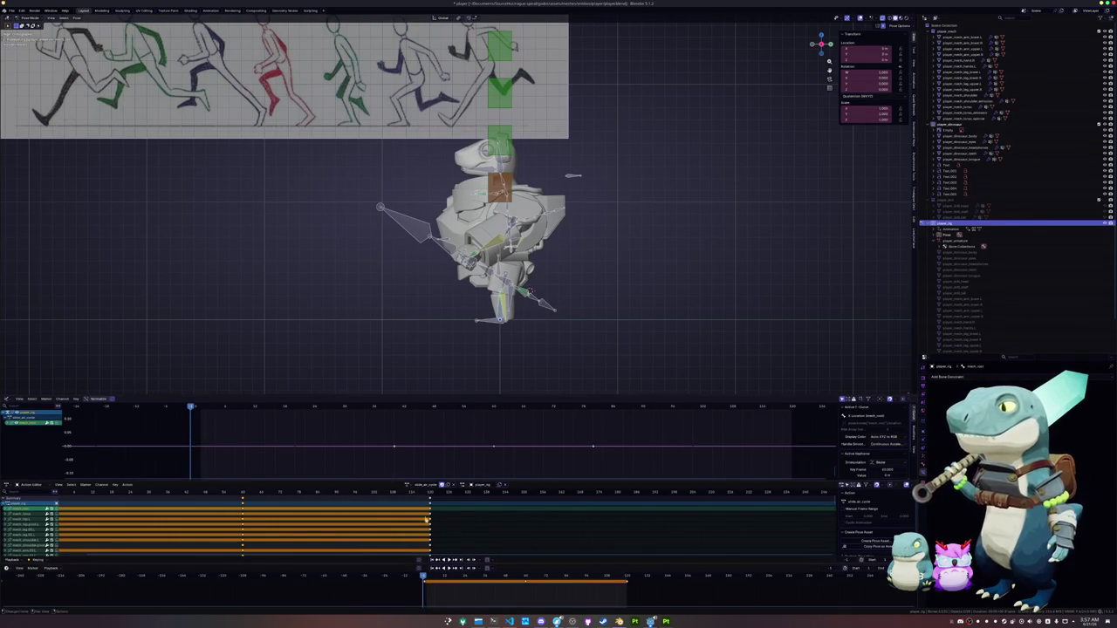
key("Right")
key("ctrl+s")
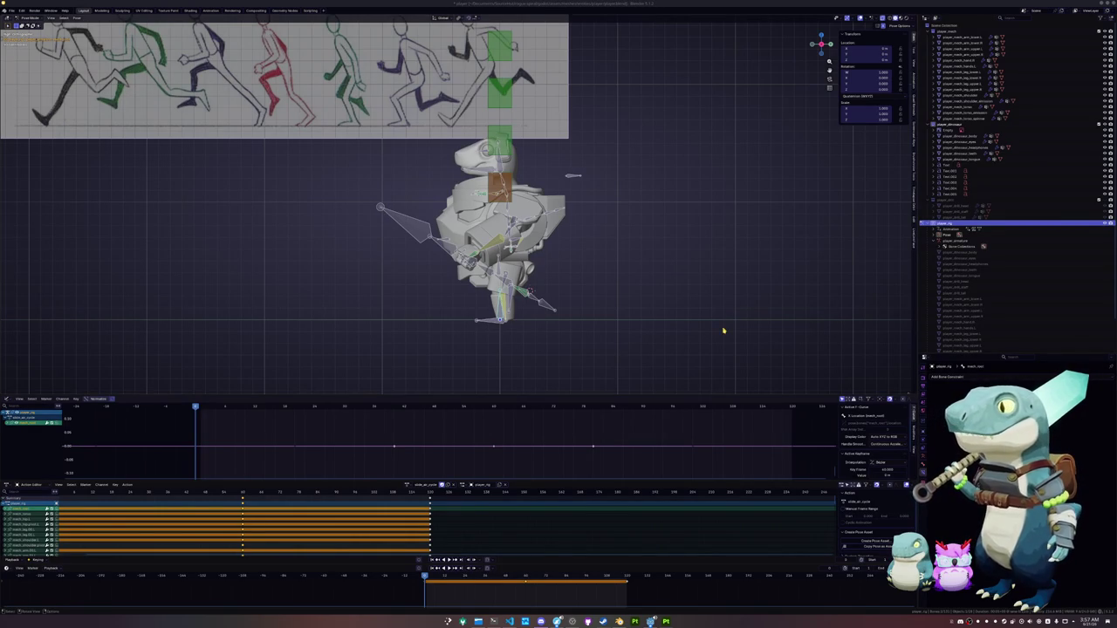
Move the foot bone up and forward, then nudge it a little further
scroll(571, 309, "up", 4)
key("g")
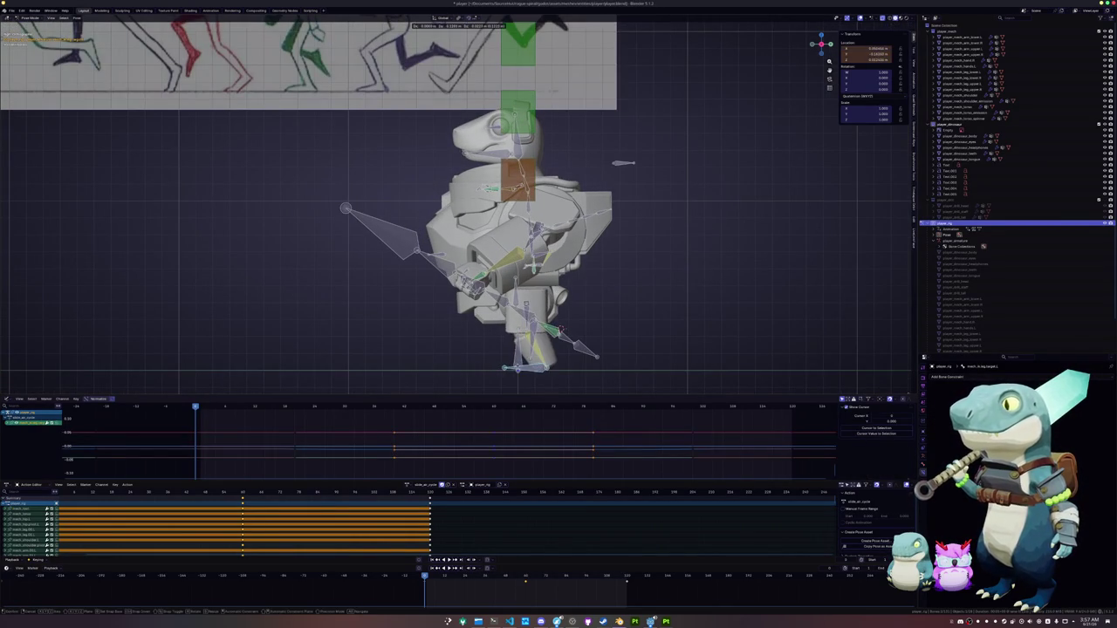
left_click(511, 309)
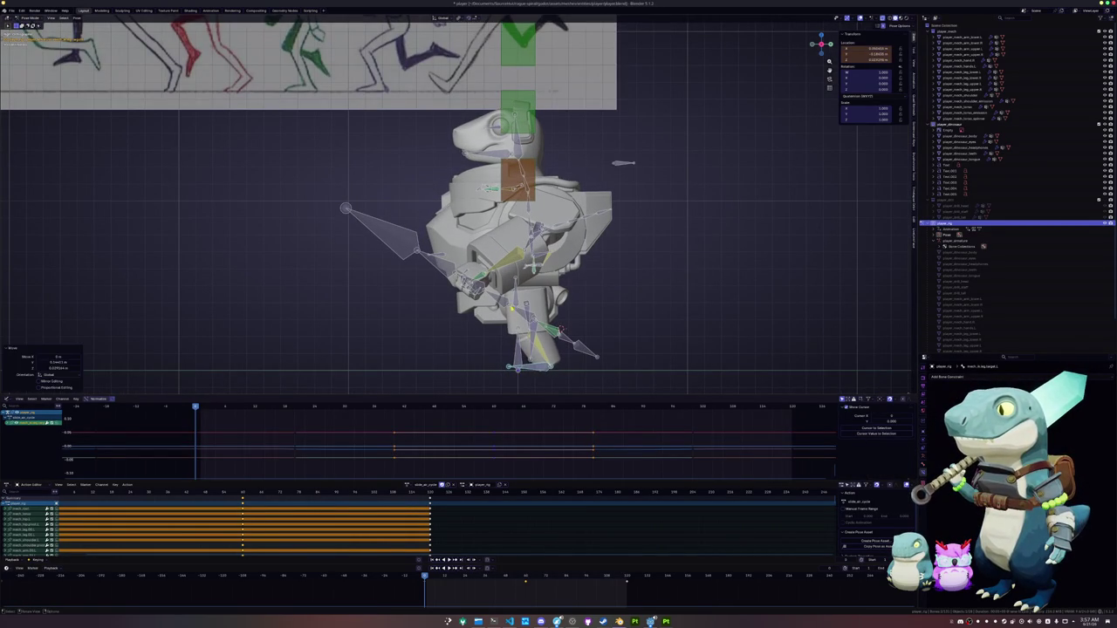
middle_click_drag(528, 345, 565, 365)
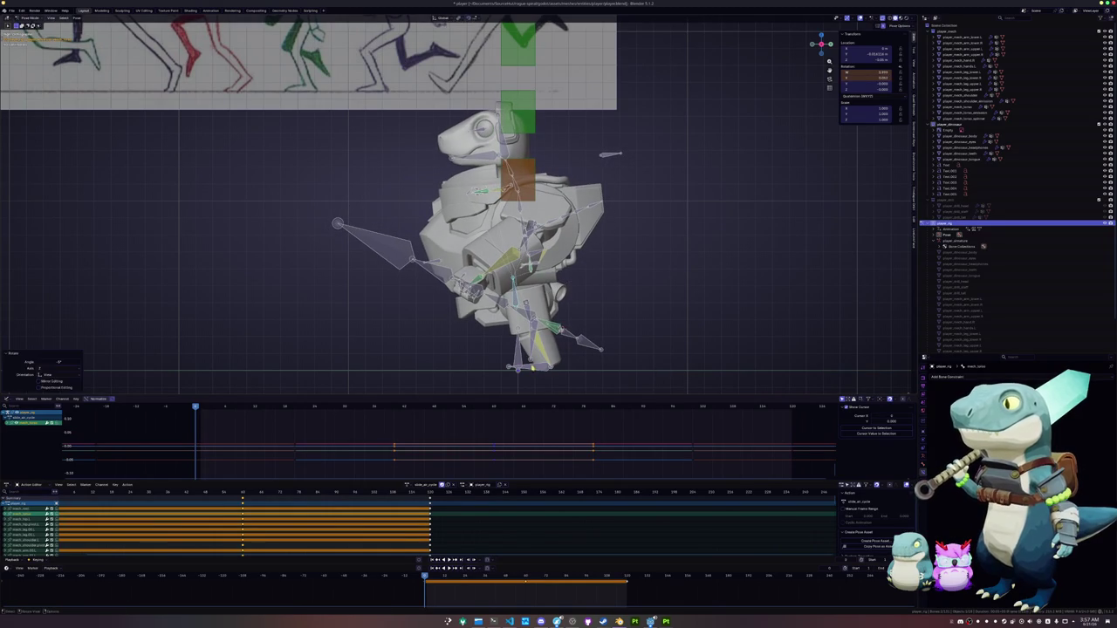
key("g")
left_click(541, 362)
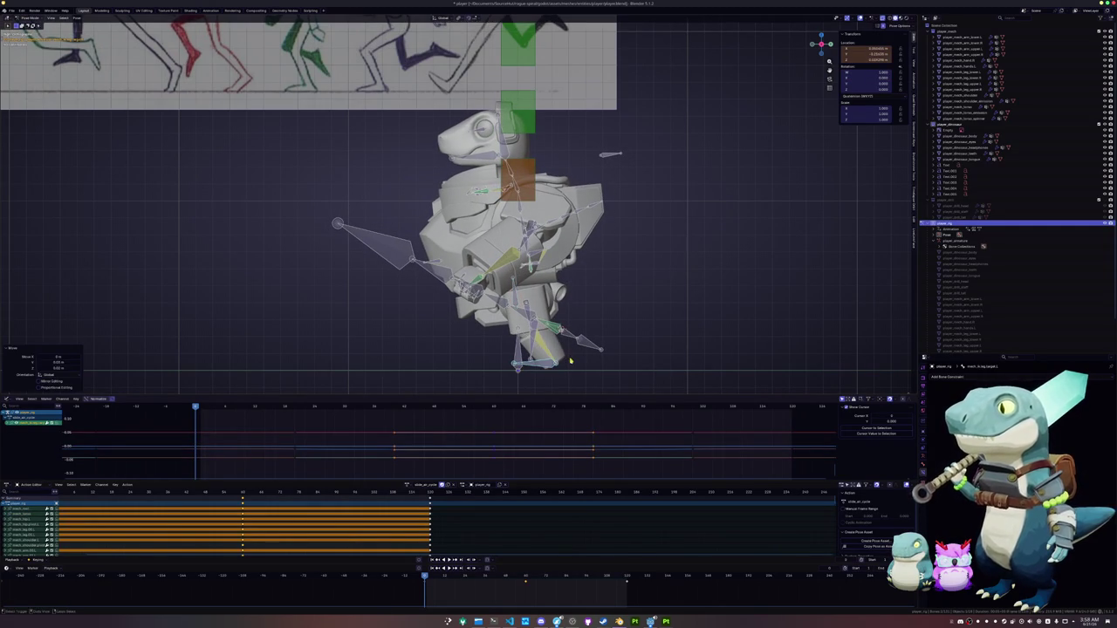
Rotate the selected bone around its local Z and then X axes
scroll(488, 210, "up", 5)
scroll(489, 210, "up", 3)
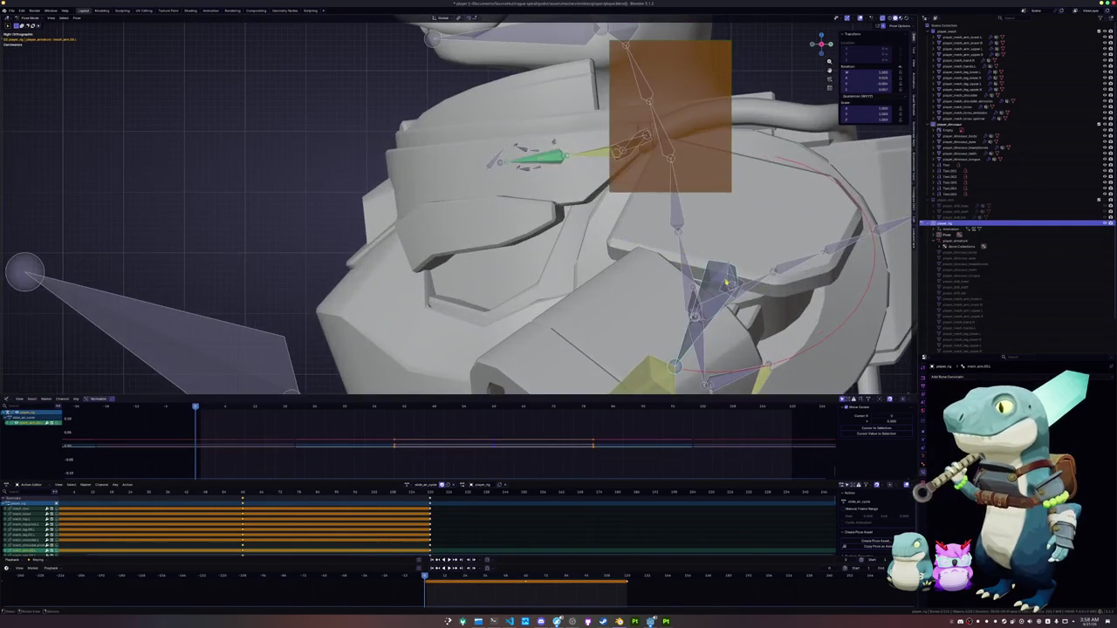
scroll(739, 285, "down", 4)
scroll(739, 284, "down", 3)
key("r")
key("z")
key("z")
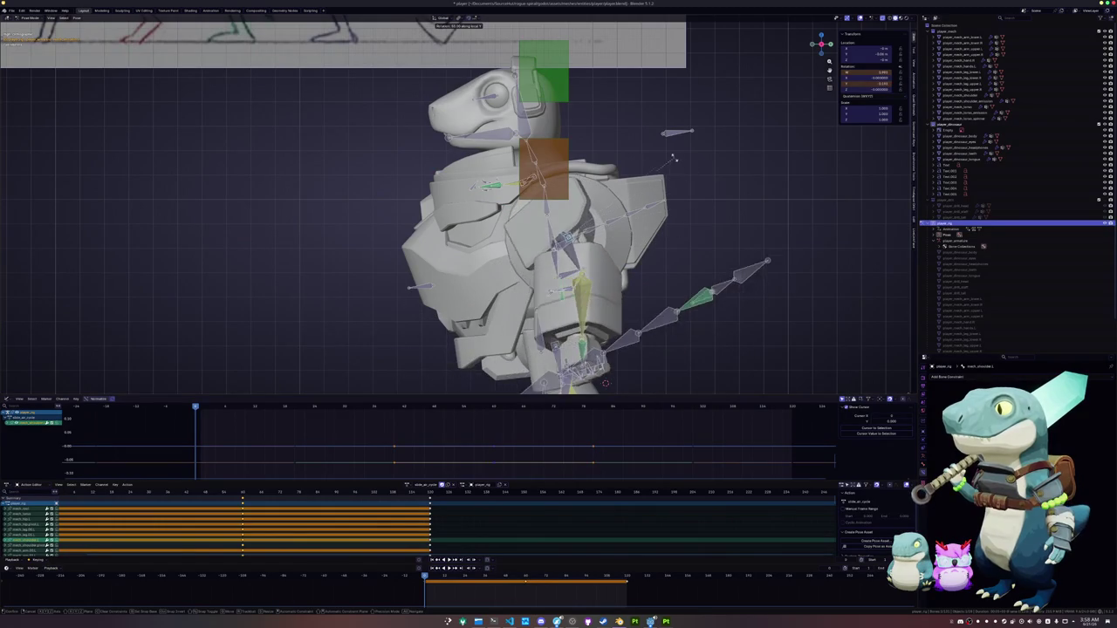
scroll(635, 143, "down", 2)
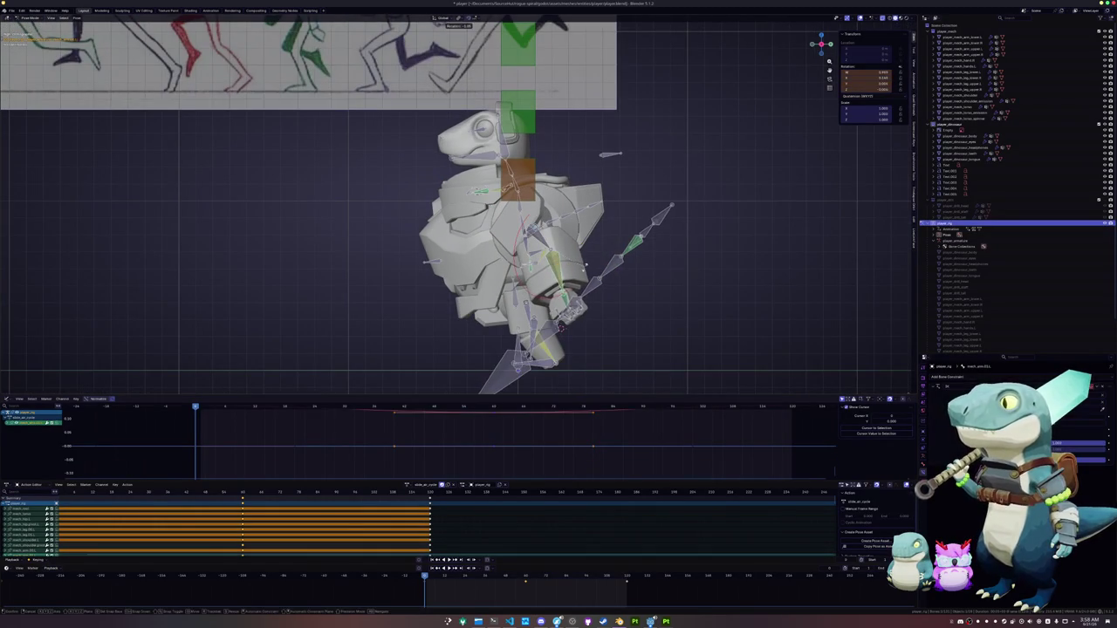
key("x")
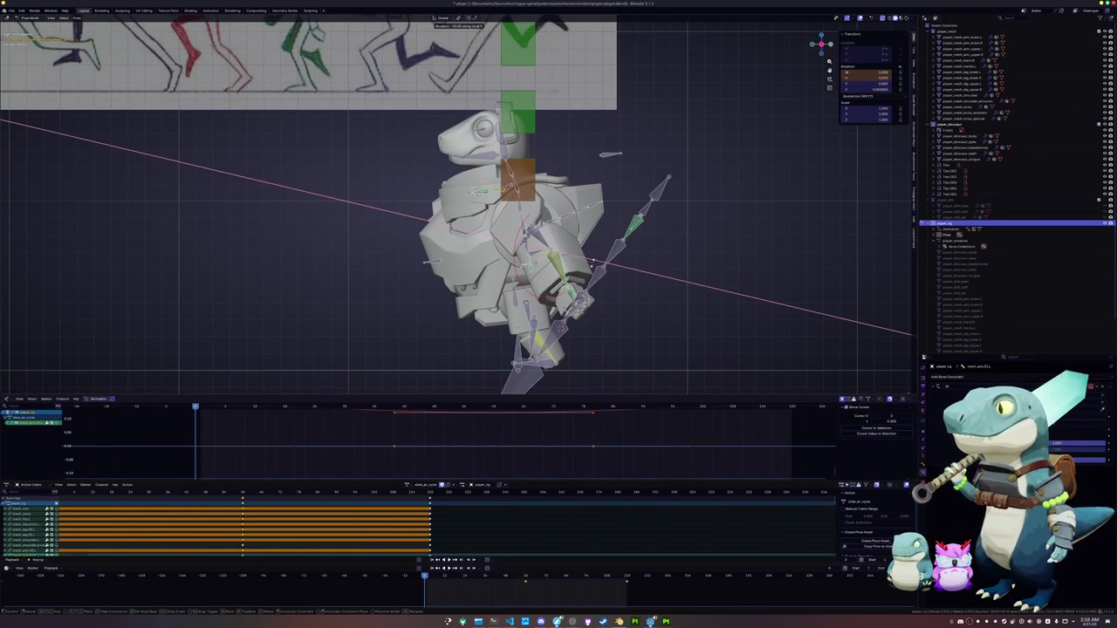
left_click(591, 262)
Rotate the spear-arm bone around its local Z and X axes
mouse_move(591, 262)
middle_mouse_down()
mouse_move(383, 288)
mouse_move(611, 219)
middle_mouse_up()
key("r")
key("z")
key("z")
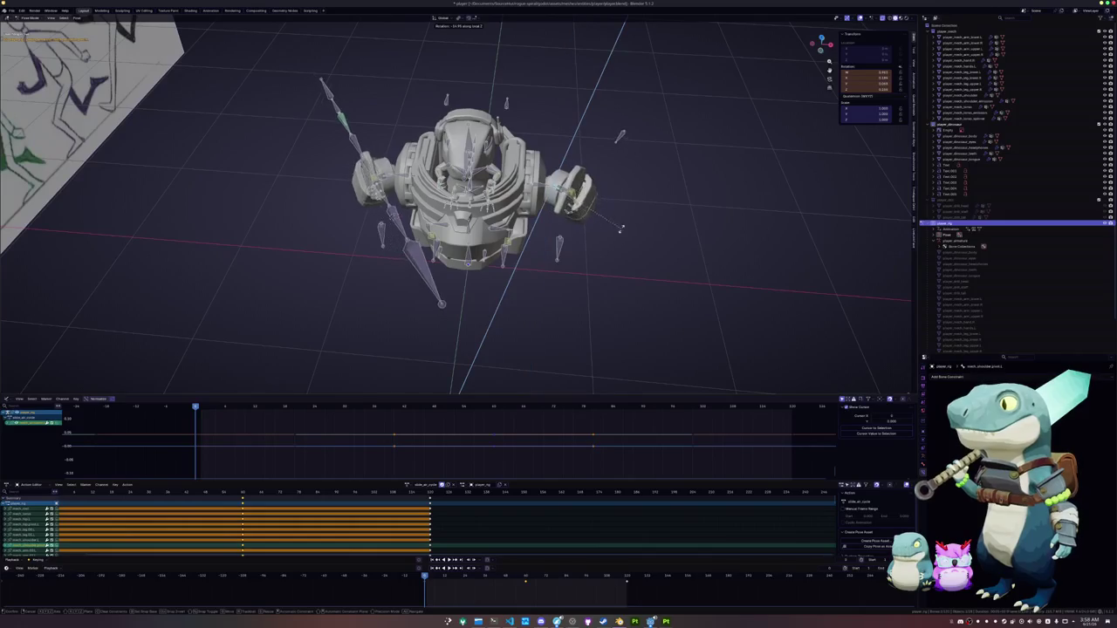
key("x")
key("x")
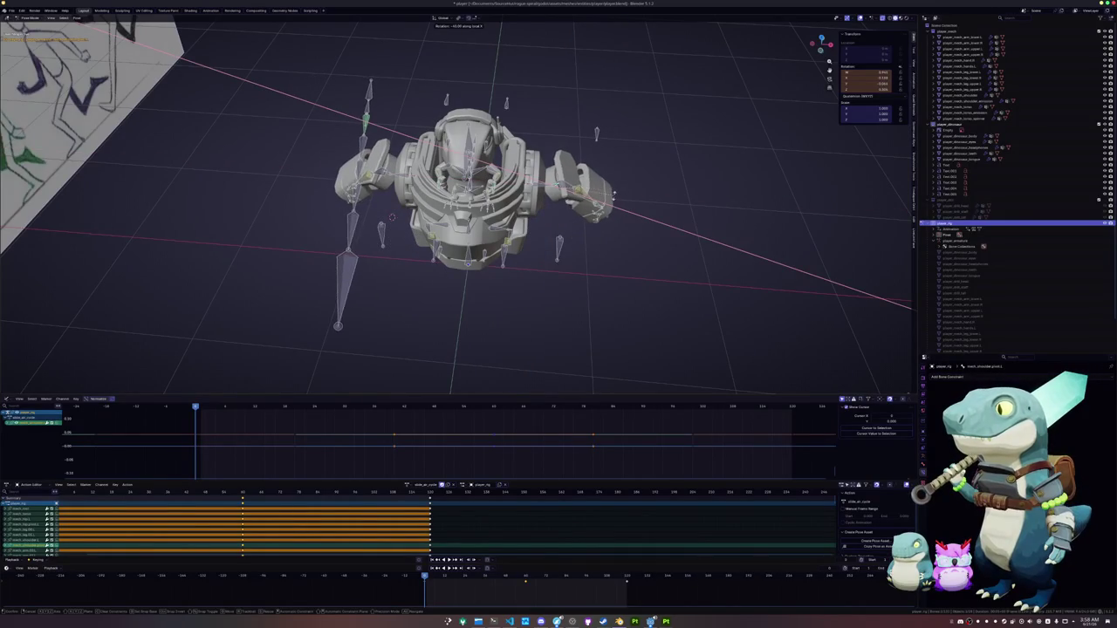
left_click(602, 234)
Refine the arm bone with further rotations around global Z and local X
middle_click_drag(602, 234, 608, 278)
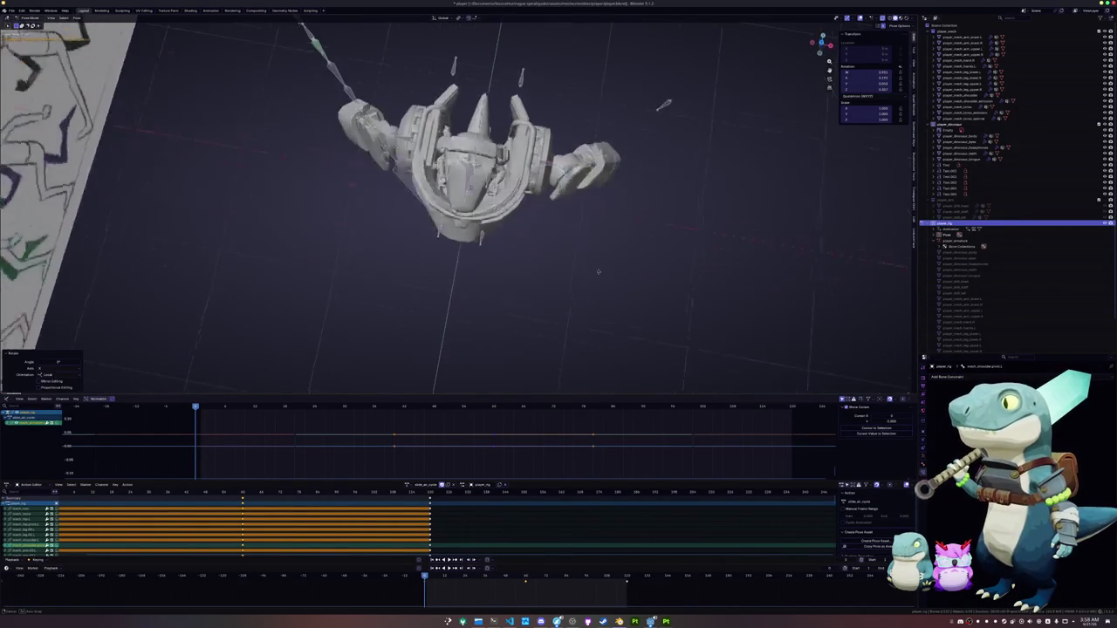
key("r")
key("z")
key("z")
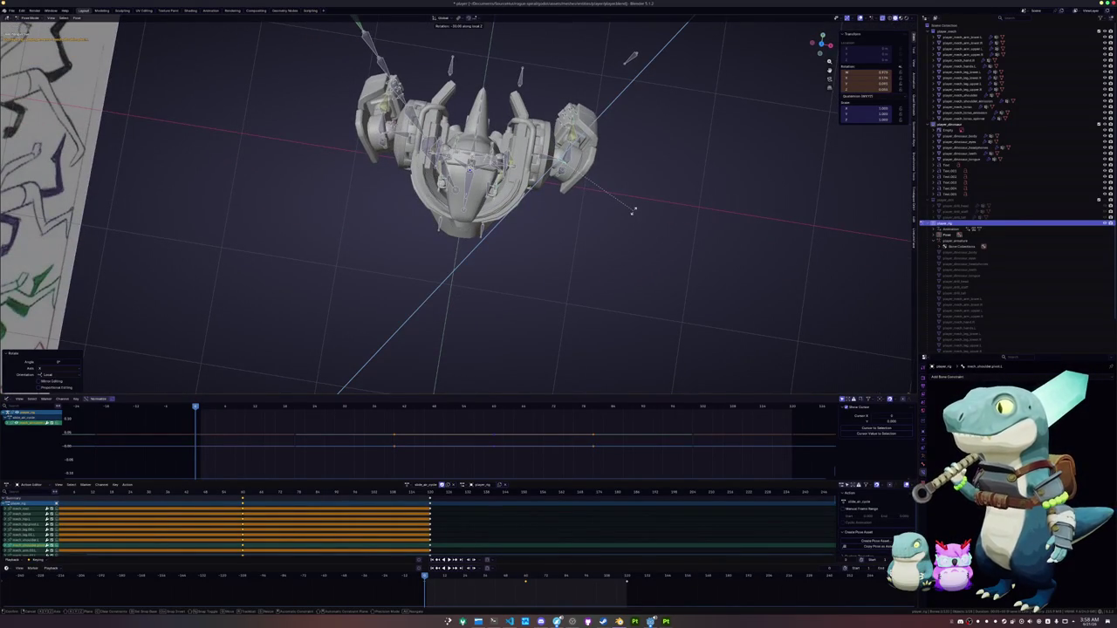
left_click(634, 212)
mouse_move(634, 213)
middle_mouse_down()
mouse_move(640, 191)
mouse_move(575, 175)
mouse_move(488, 179)
mouse_move(502, 183)
middle_mouse_up()
key("r")
key("x")
key("x")
left_click(640, 191)
Copy the whole rig's pose, key it, and paste it mirrored at the next keyframe
key("a")
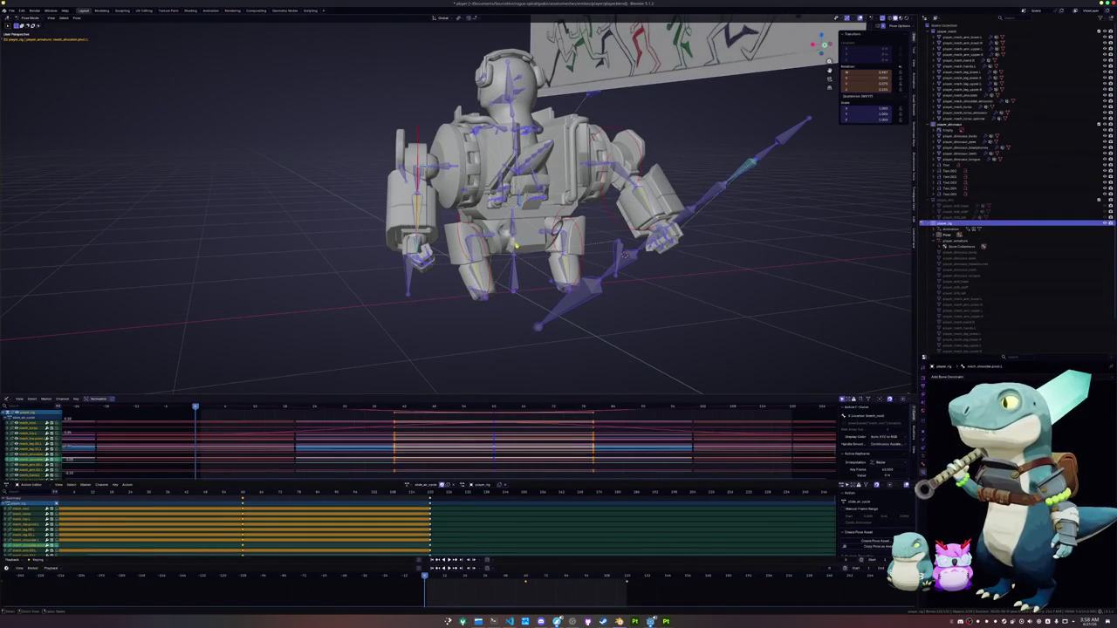
key("ctrl+c")
key("ctrl+v")
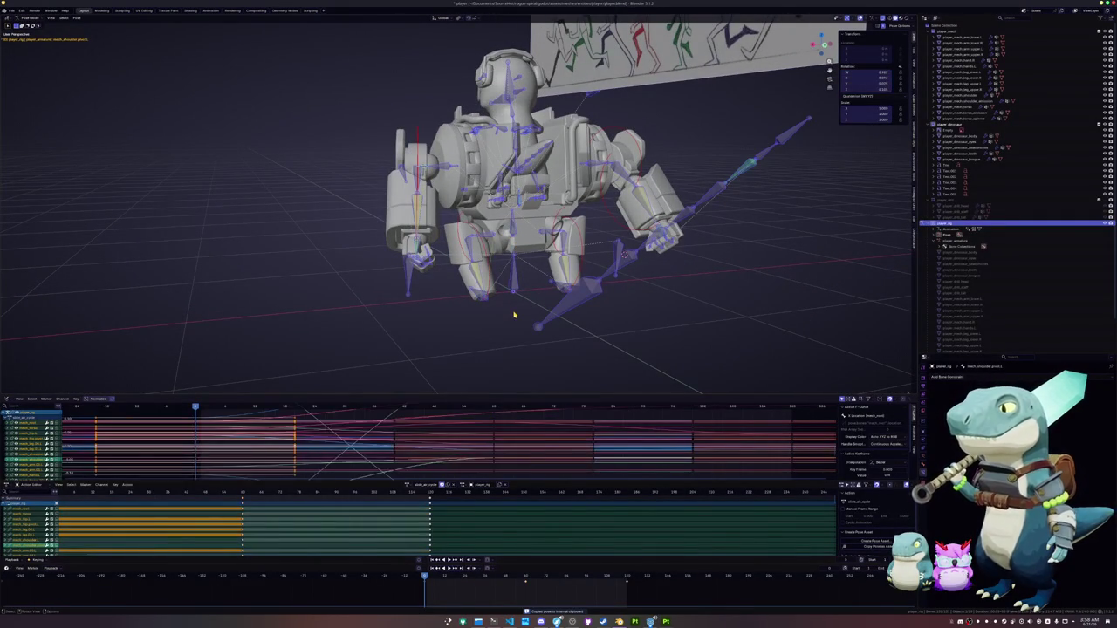
key("Up")
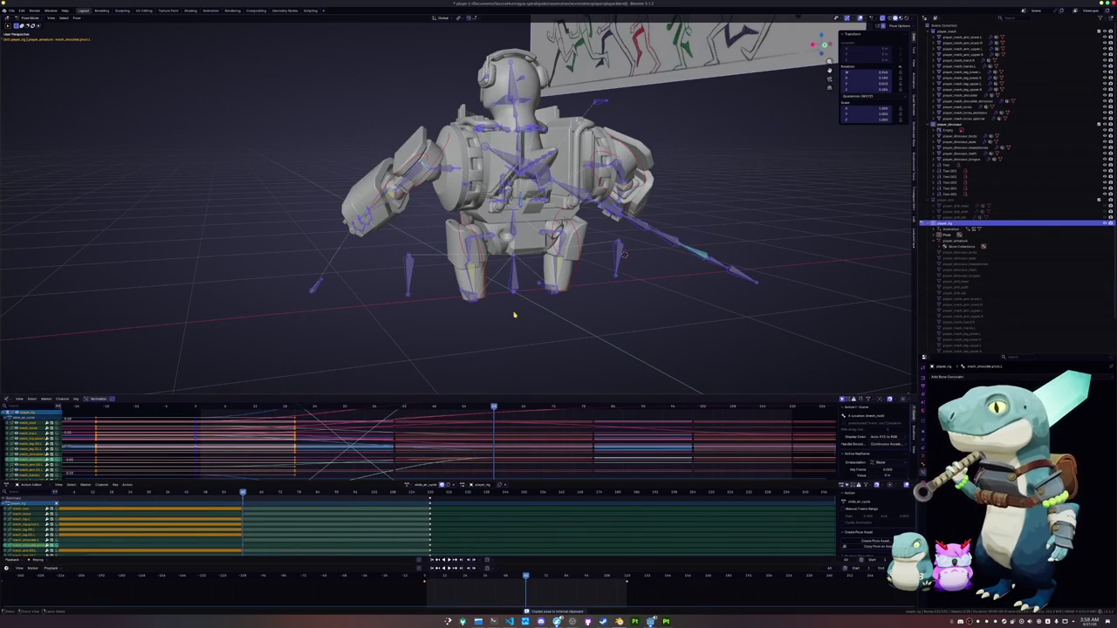
key("ctrl+shift+v")
Key the mirrored pose, repeat it on the last keyframe, and check front and side views
key("i")
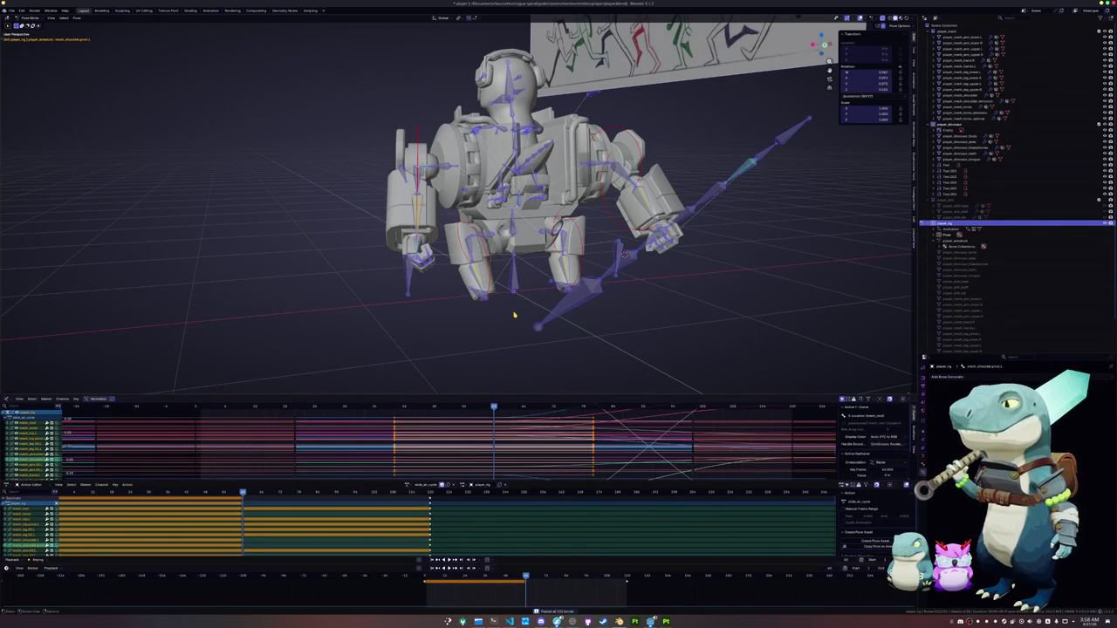
key("Up")
key("ctrl+shift+v")
key("i")
key("KP_1")
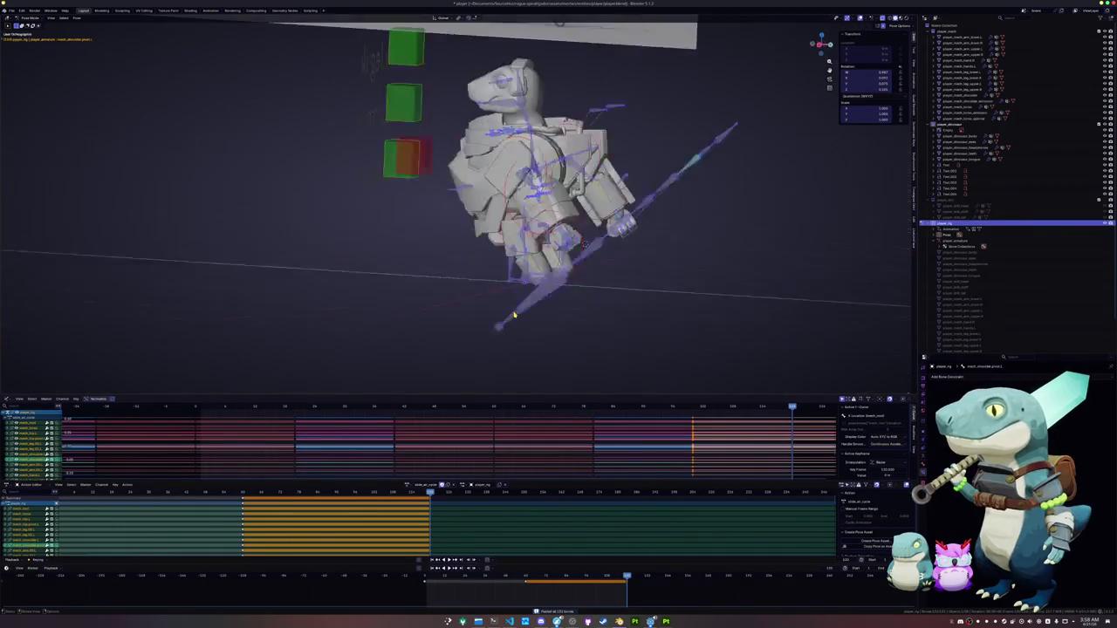
key("KP_3")
key("KP_8")
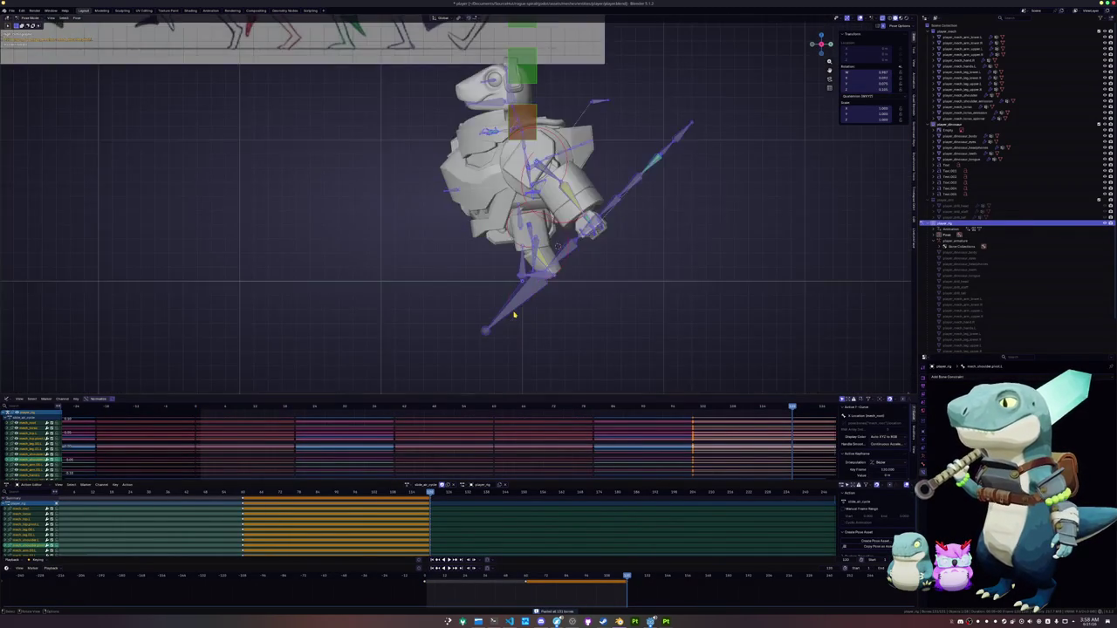
key("Down")
key("KP_3")
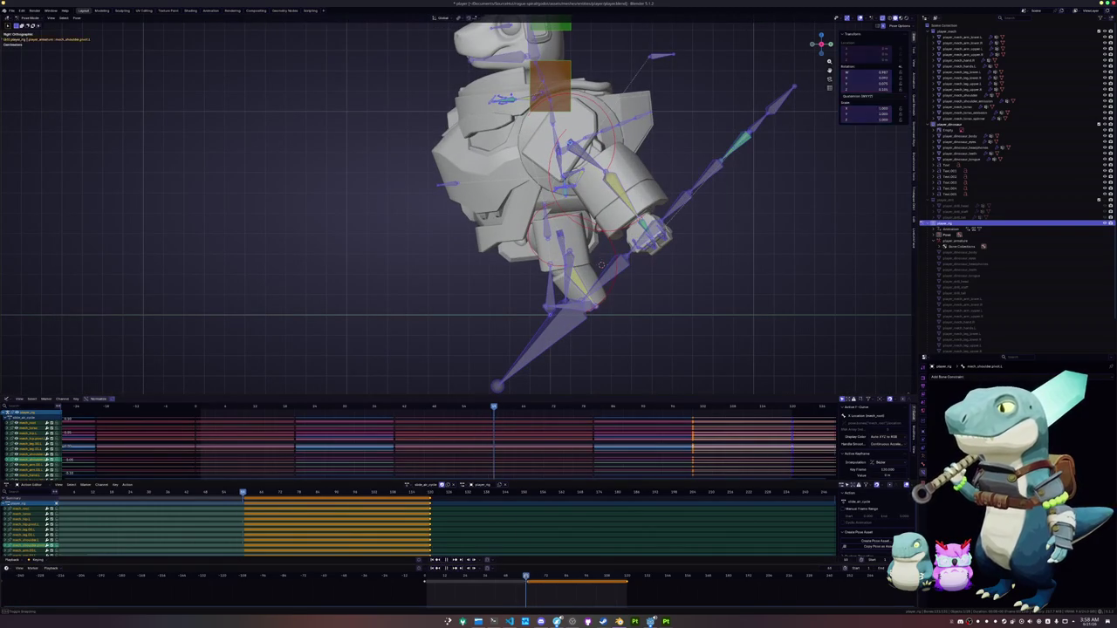
Rotate arm bone mech_arm.05.L and the spear-arm bones into a new swing
left_click(601, 265)
key("KP_Decimal")
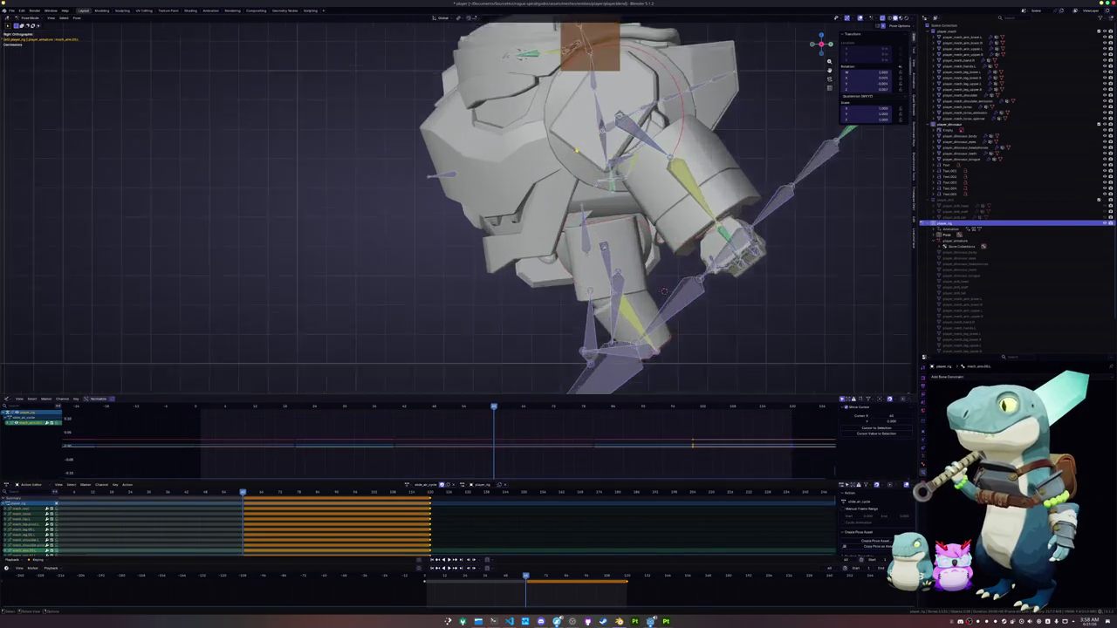
key("r")
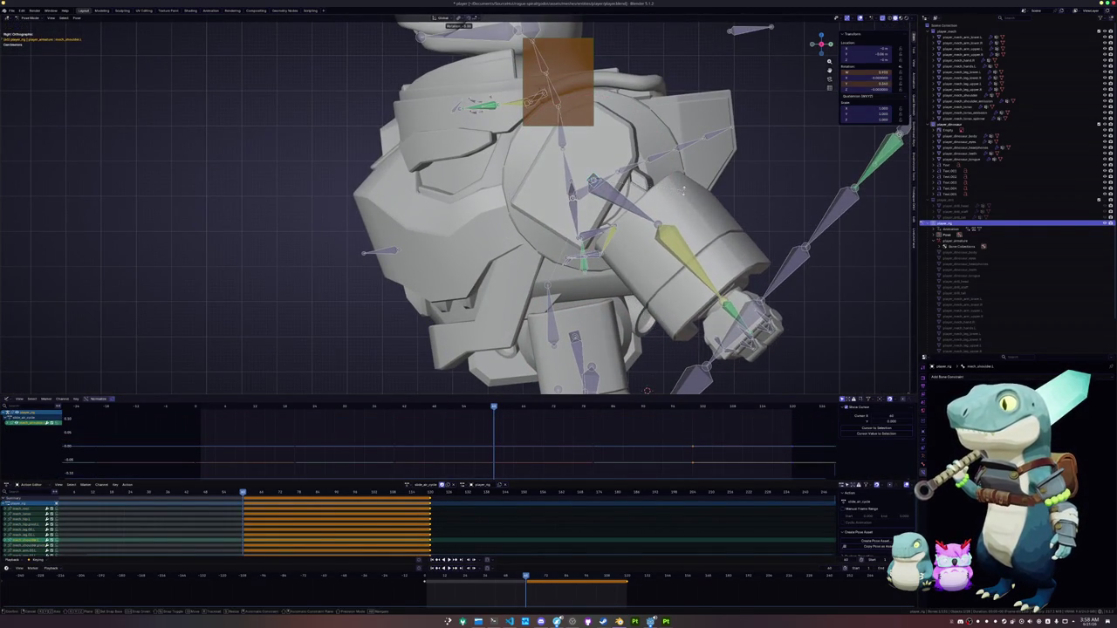
left_click(682, 188)
scroll(677, 230, "down", 2)
key("r")
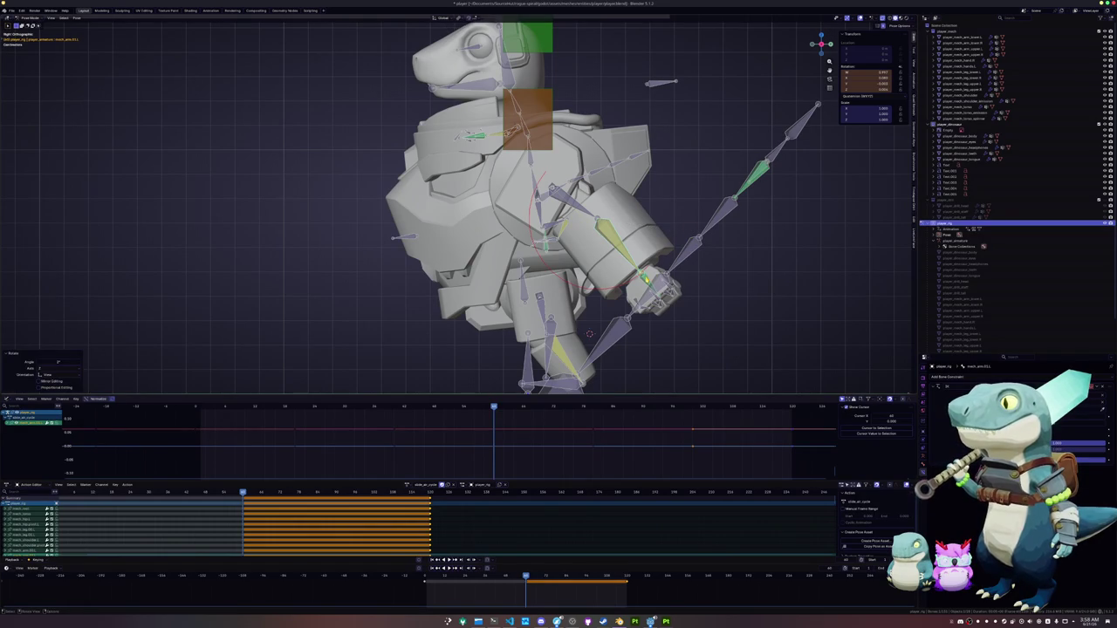
key("r")
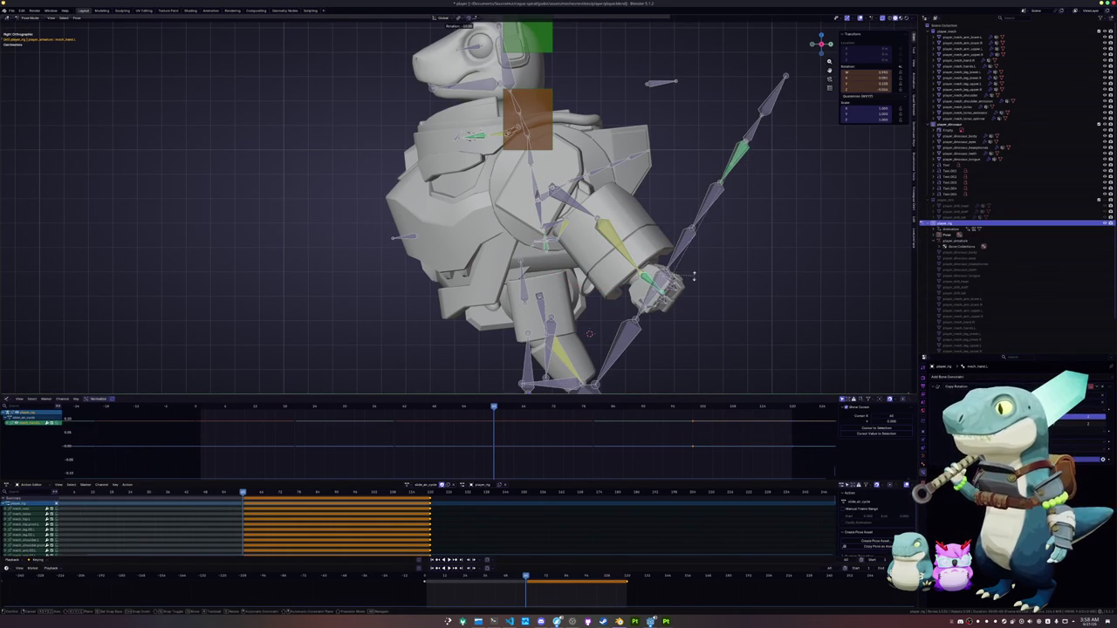
left_click(693, 279)
scroll(551, 328, "up", 3)
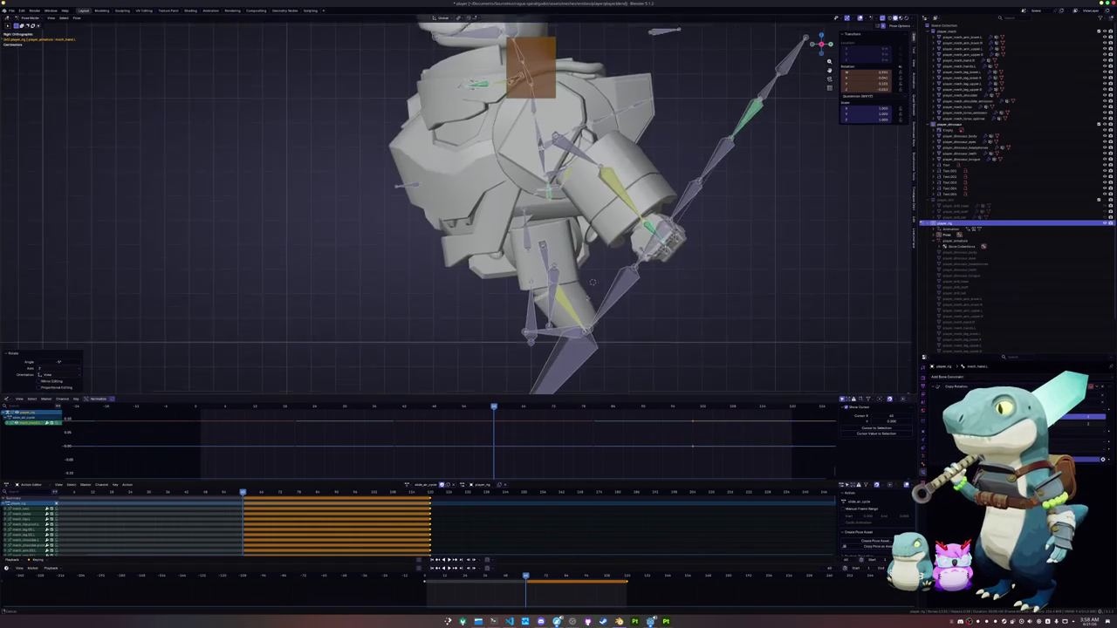
Reposition the foot bone, lower it about 0.0087 m along Z, then review the rig
left_click(551, 328)
key("g")
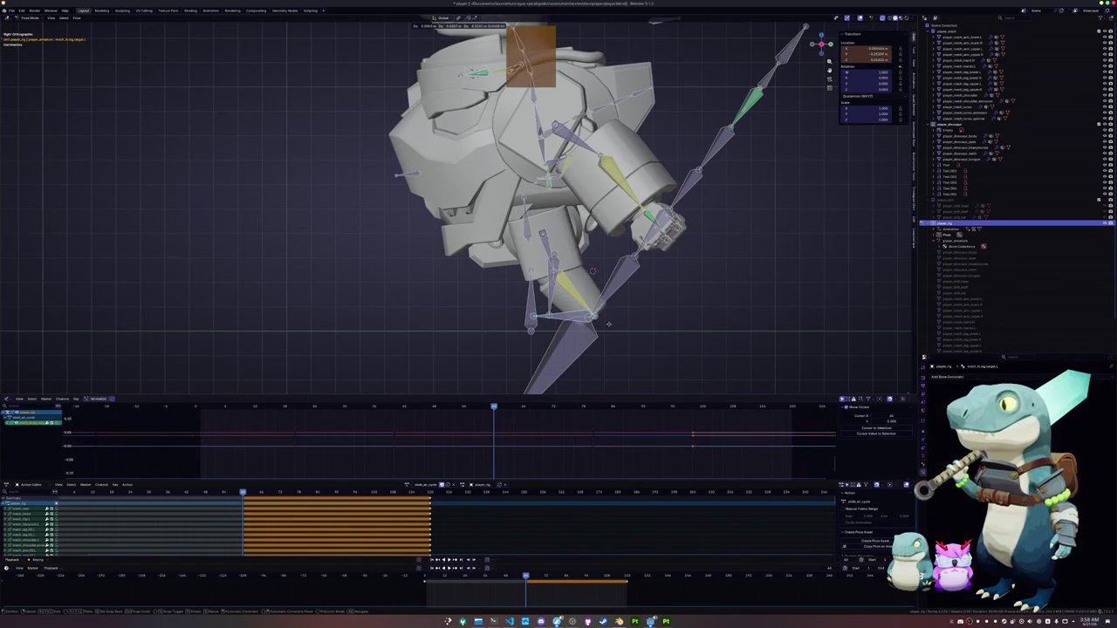
left_click(608, 324)
middle_click_drag(608, 324, 529, 309)
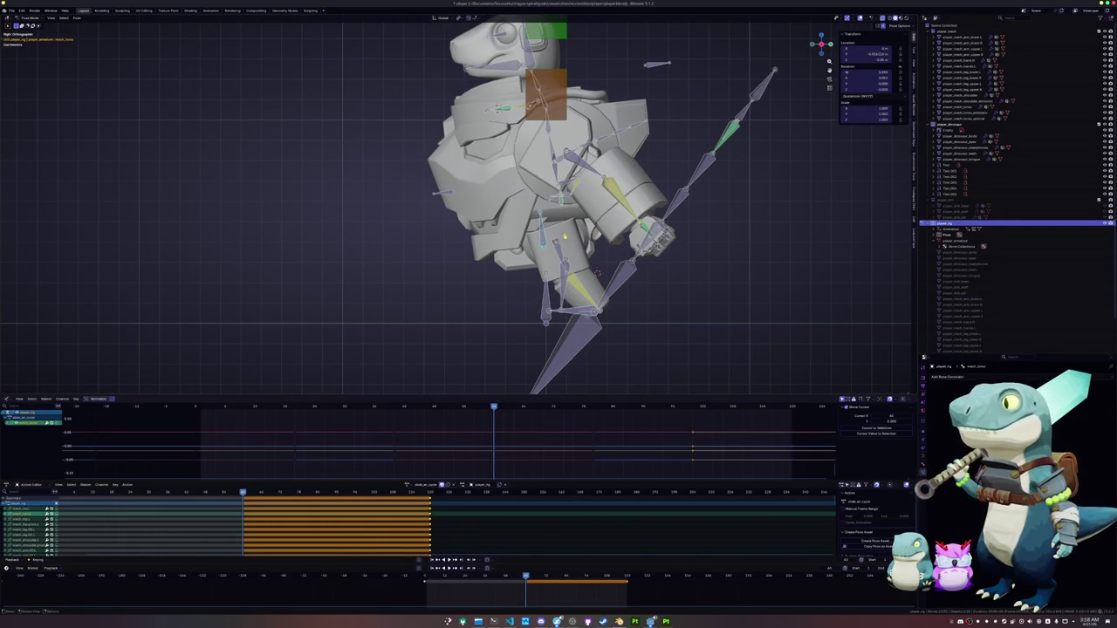
key("g")
key("z")
key("Return")
key("a")
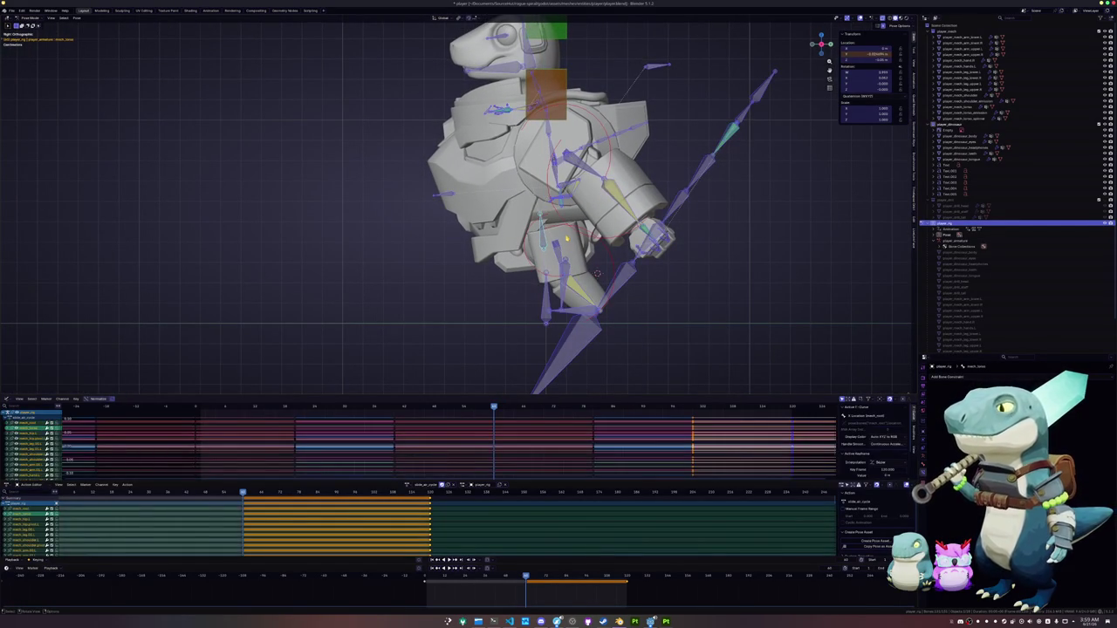
key("alt+a")
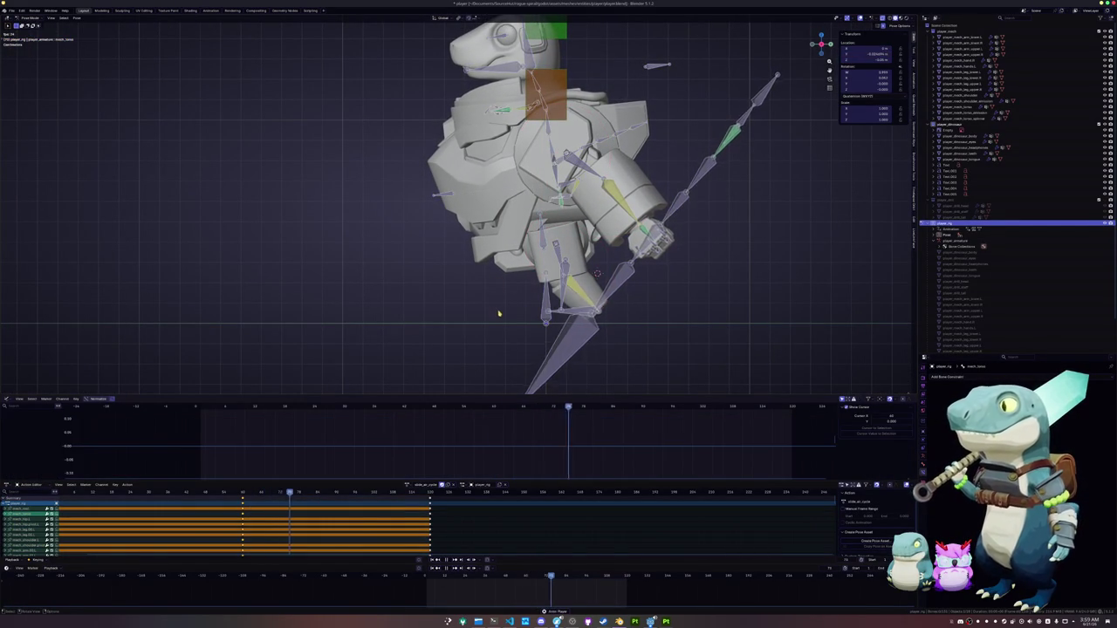
mouse_move(597, 273)
middle_mouse_down()
mouse_move(535, 309)
mouse_move(551, 321)
mouse_move(536, 317)
middle_mouse_up()
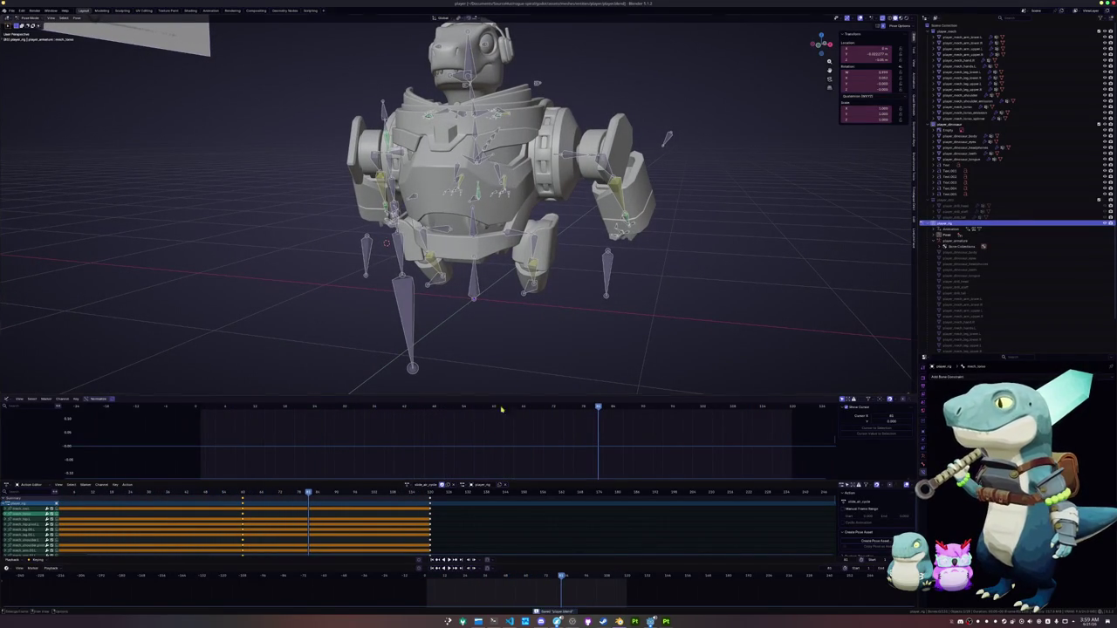
Assign another slide_air action to the rig and move a bone along global X in front view
left_click(407, 485)
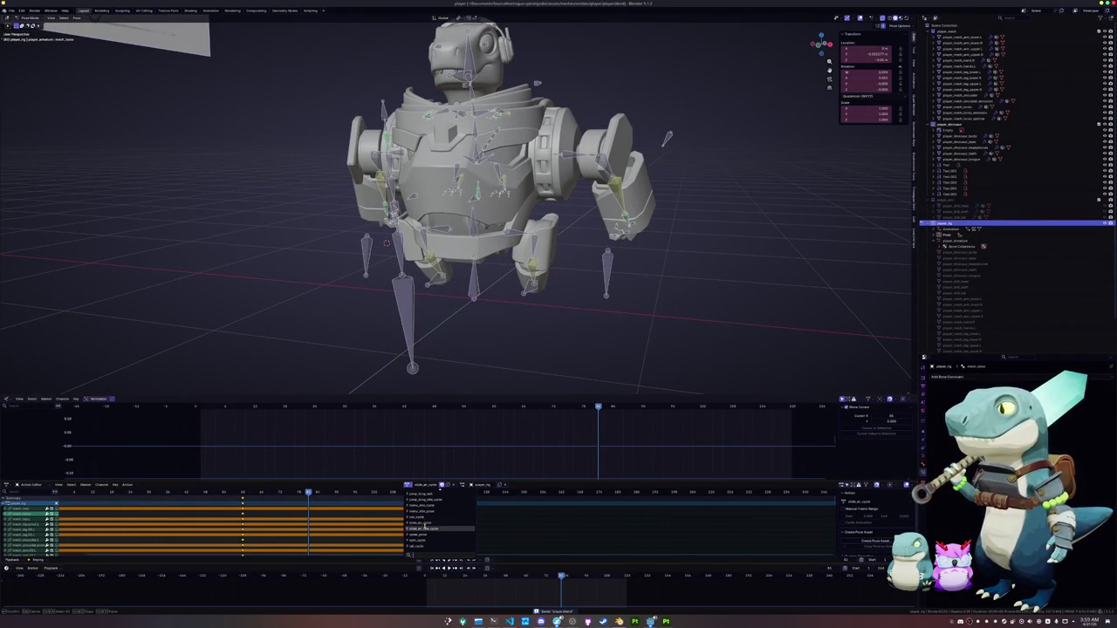
left_click(424, 529)
key("Escape")
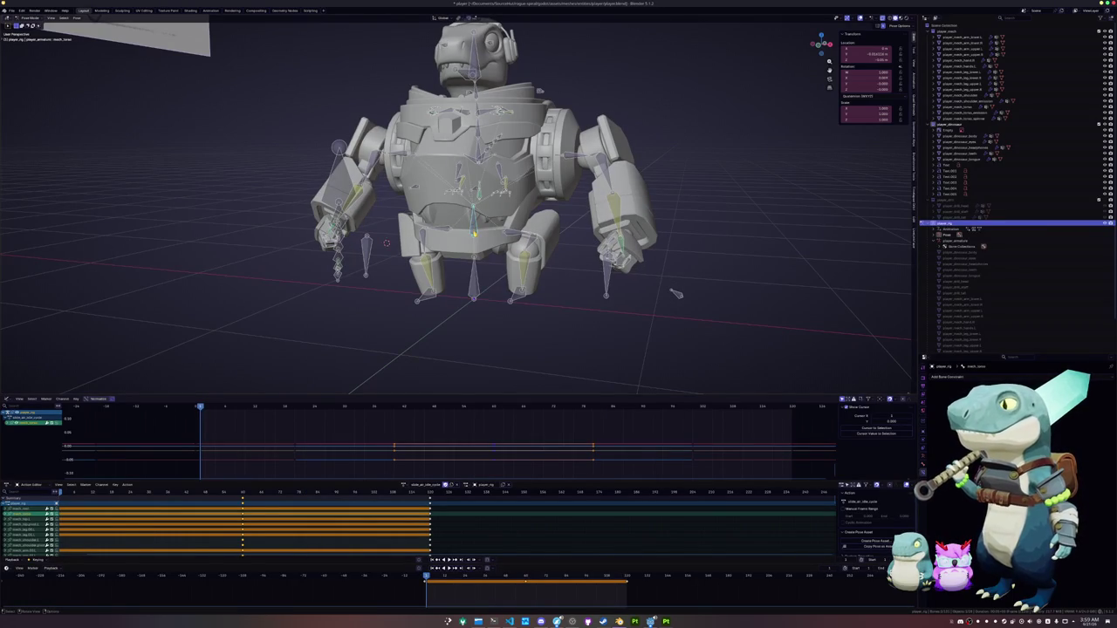
key("KP_1")
key("space")
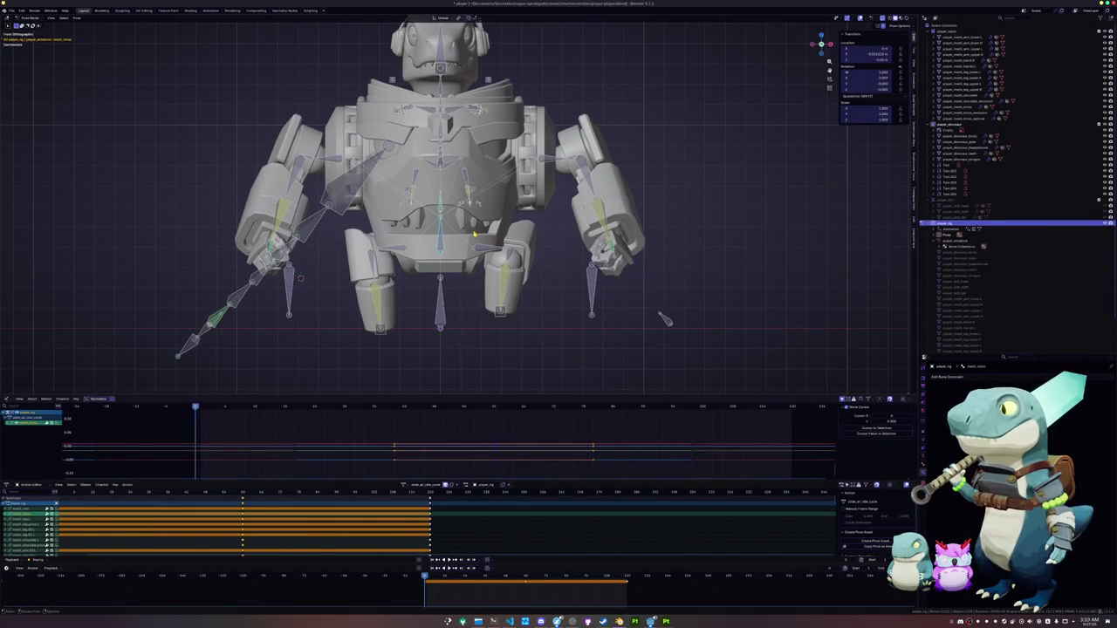
key("g")
key("x")
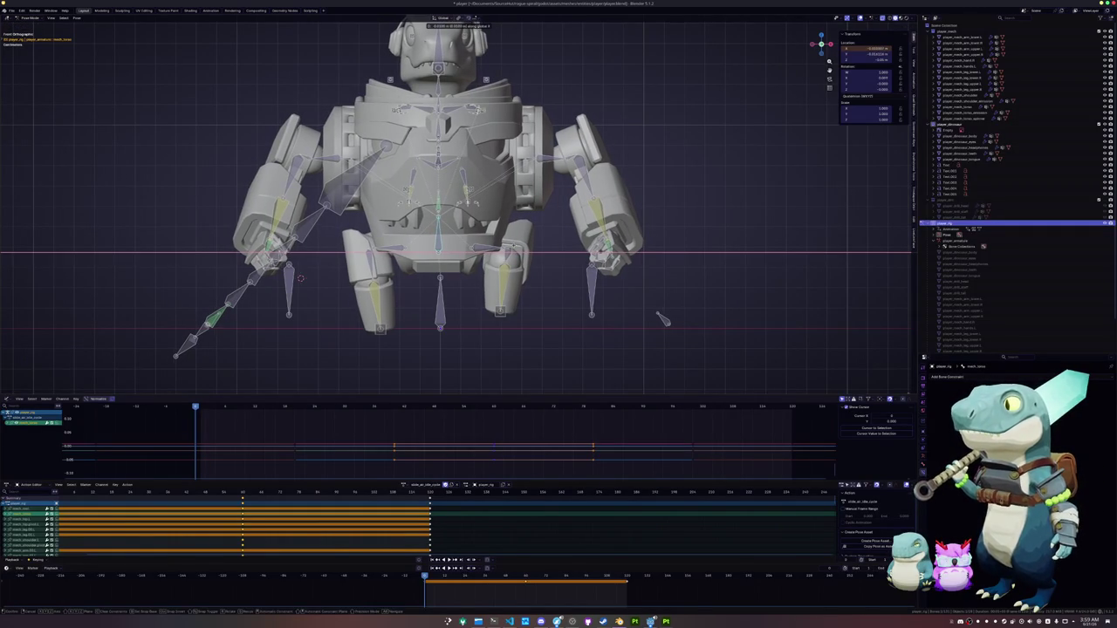
Confirm the bone's X shift, paste the pose mirrored, and play the animation
left_click(515, 249)
key("ctrl+shift+v")
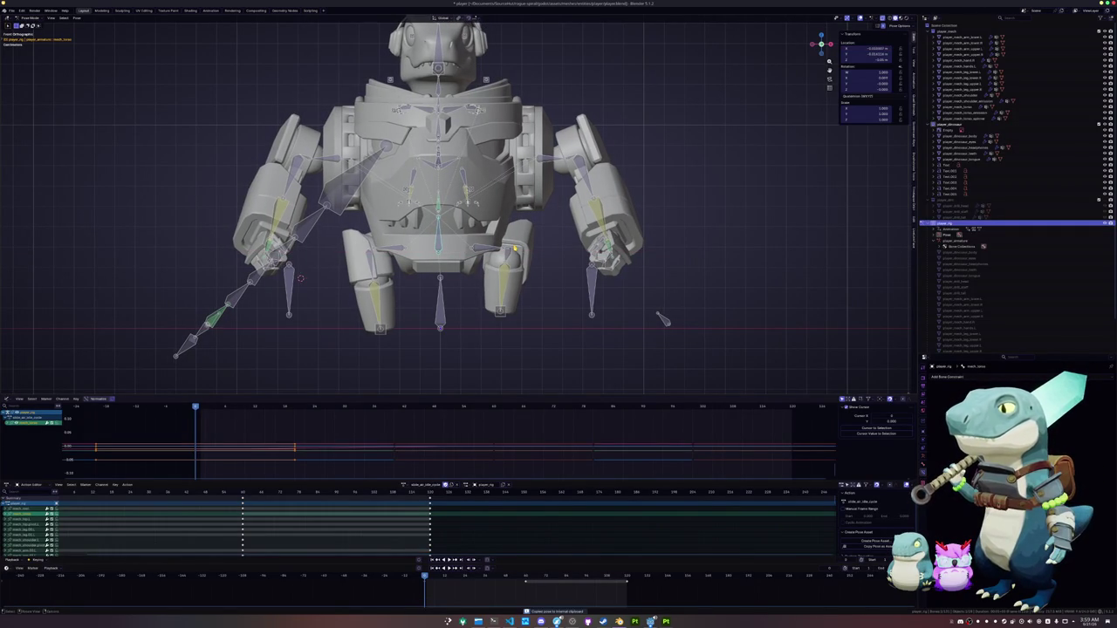
key("space")
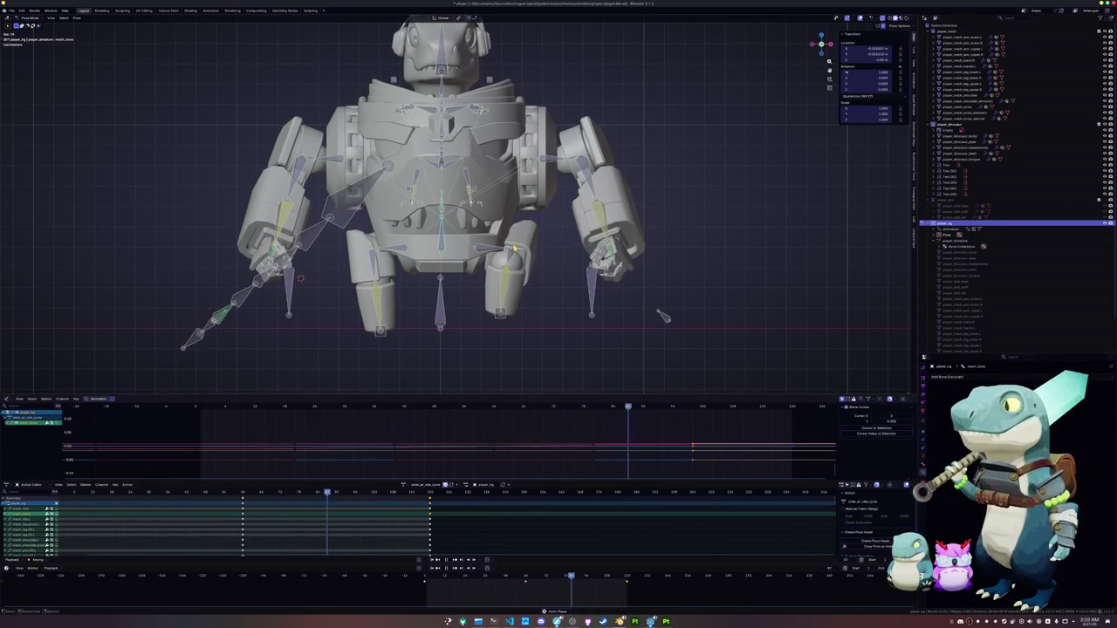
key("space")
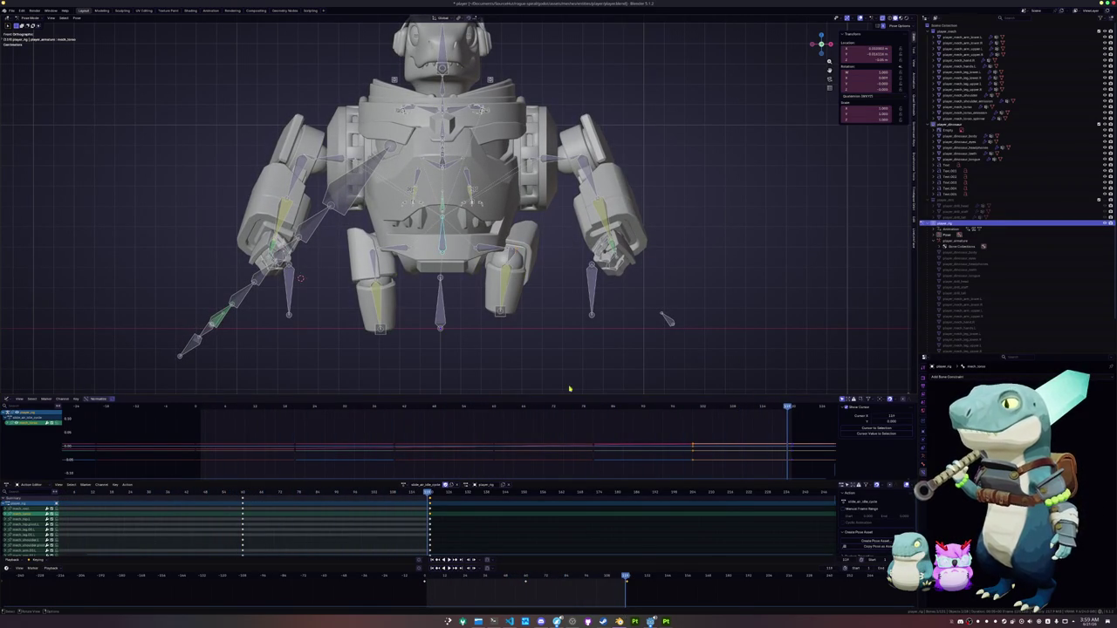
At a later frame, replace the stray keyframes with a new key
scroll(611, 580, "down", 2)
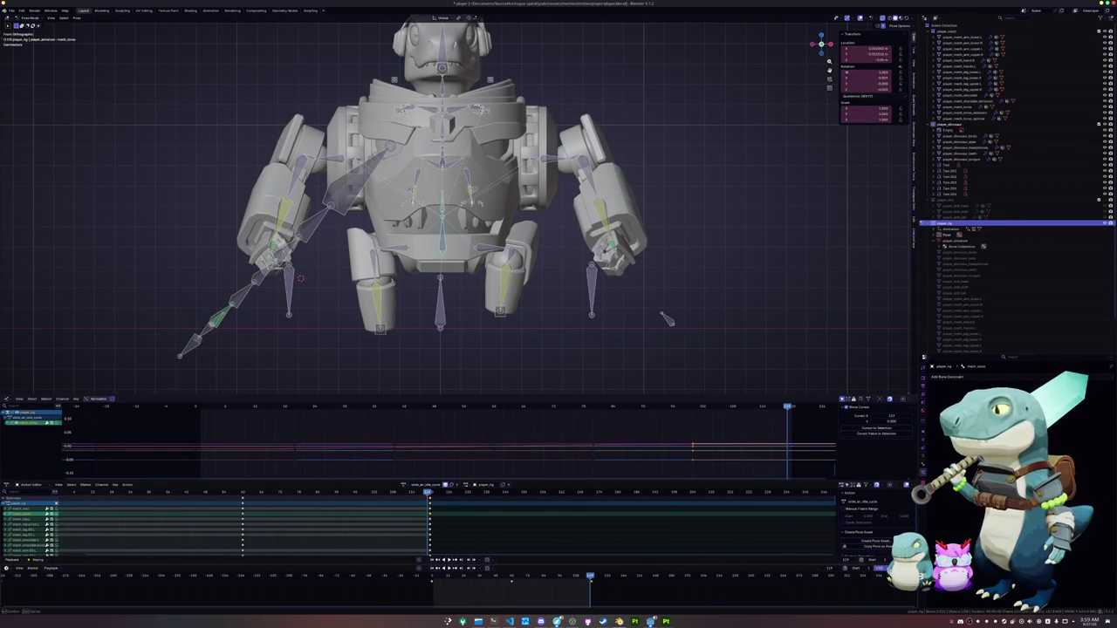
left_click(592, 577)
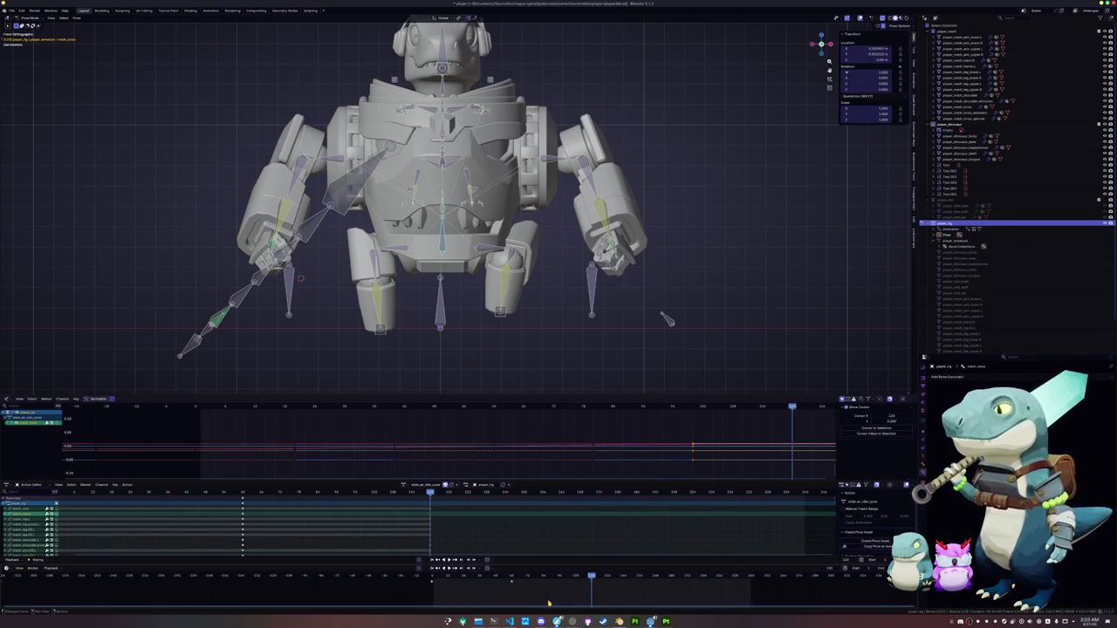
left_click(672, 579)
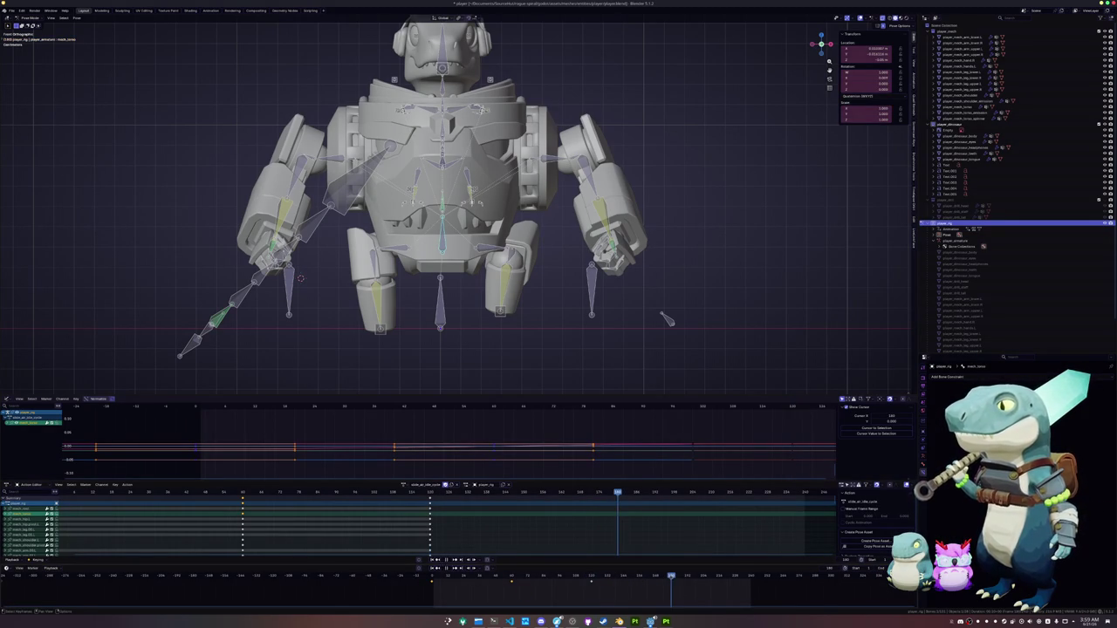
key("ctrl+z")
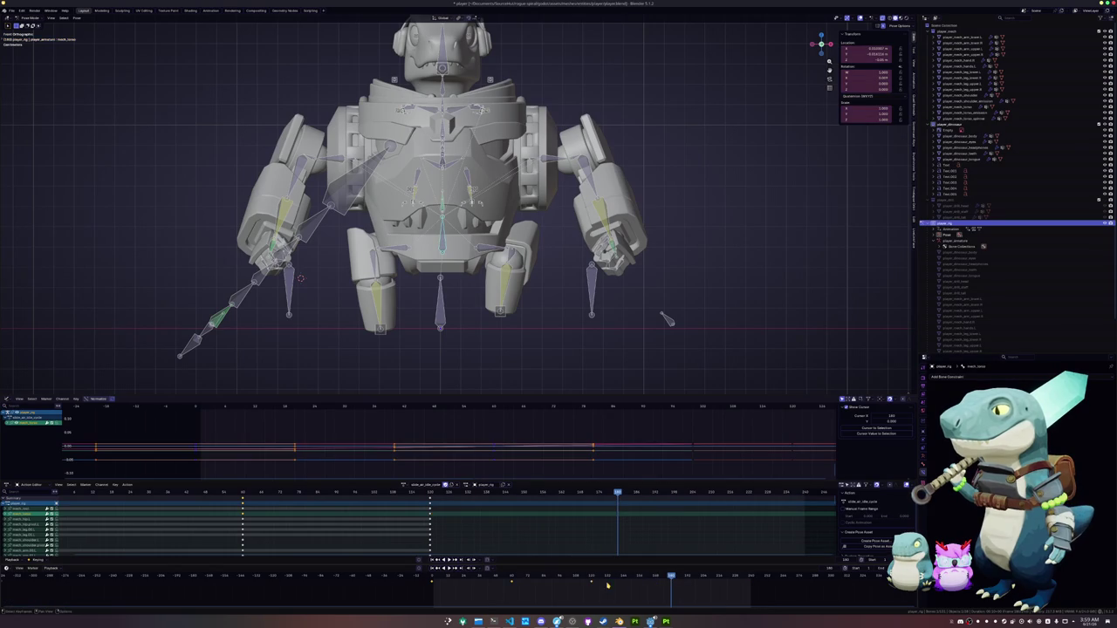
key("ctrl+z")
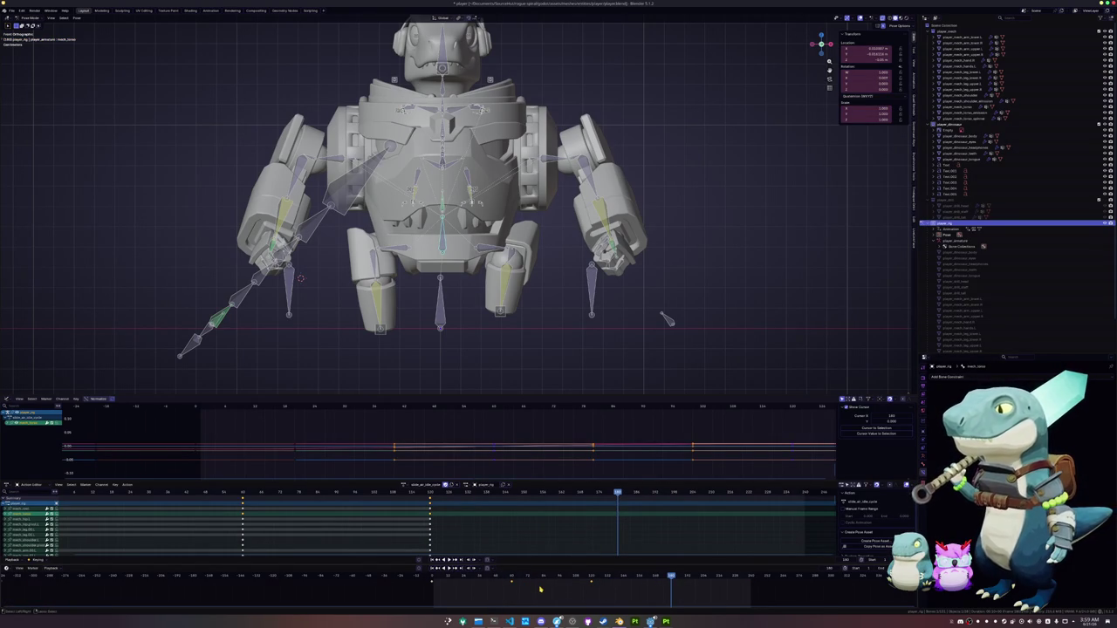
key("ctrl+z")
Play the animation again to review the changes from an elevated view
key("space")
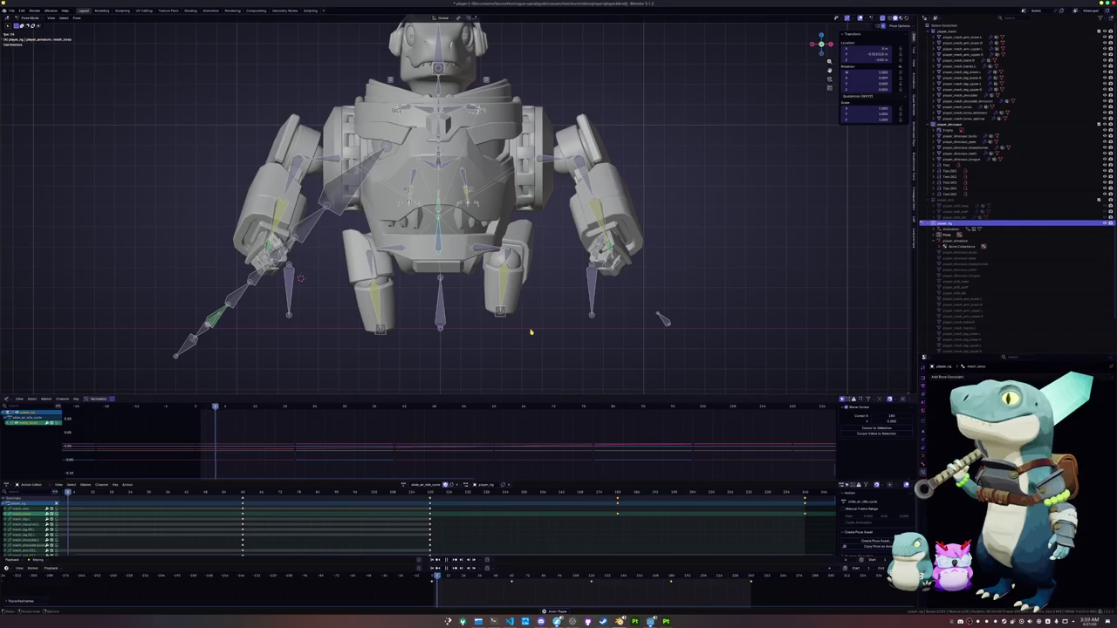
middle_click_drag(530, 332, 515, 319)
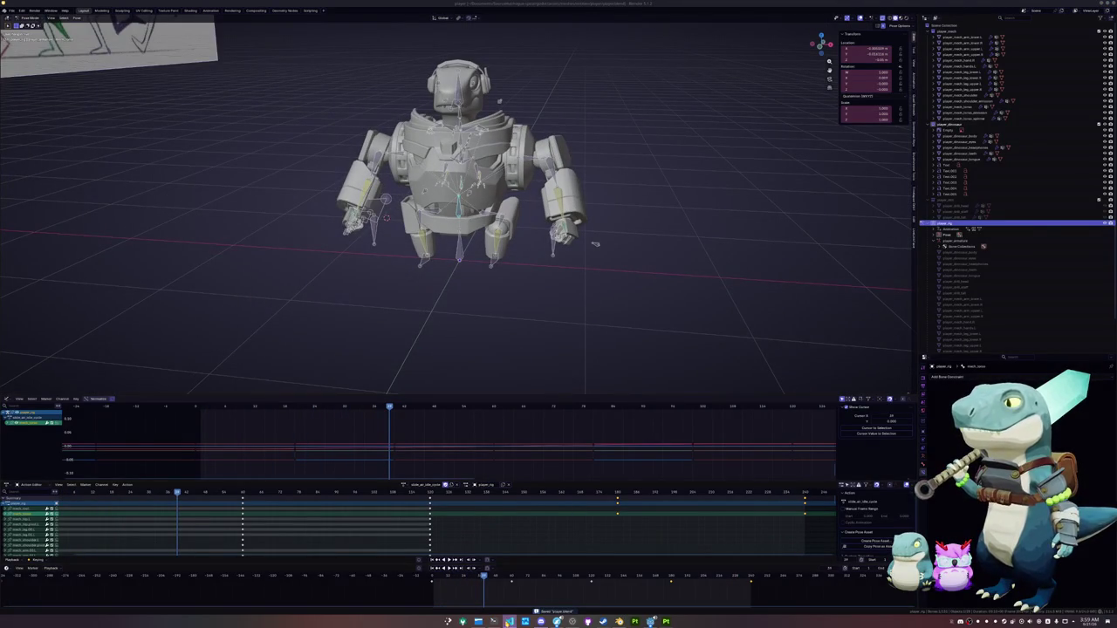
left_click(479, 621)
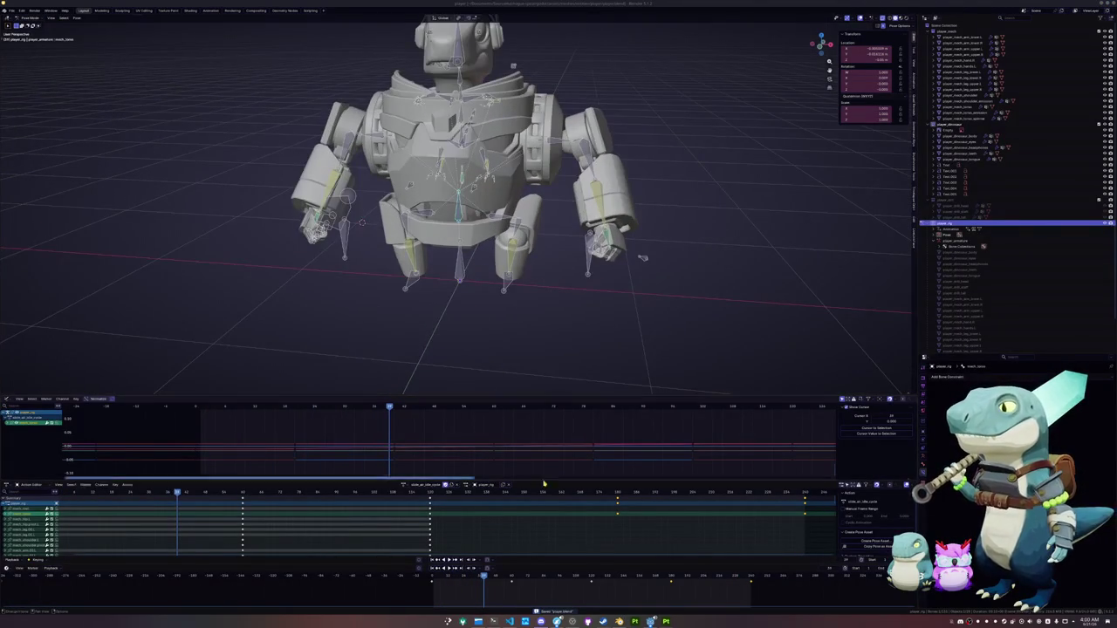
left_click(493, 622)
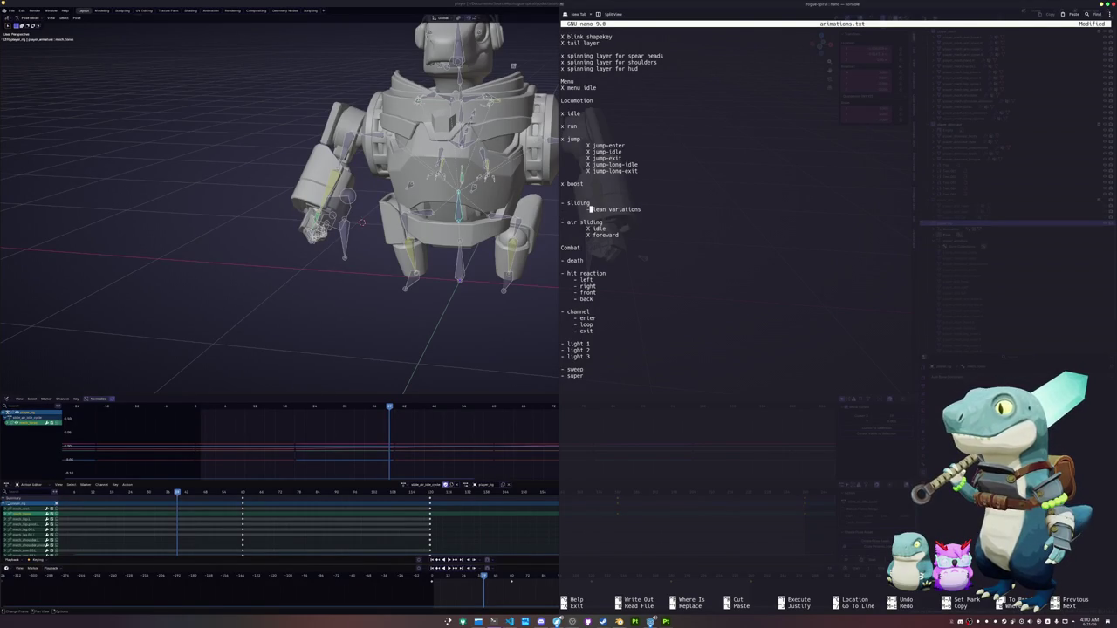
In animations.txt, delete 'lean variations' and the blank line, and add 'X forward' under sliding
key("ctrl+shift+Right")
key("ctrl+shift+Right")
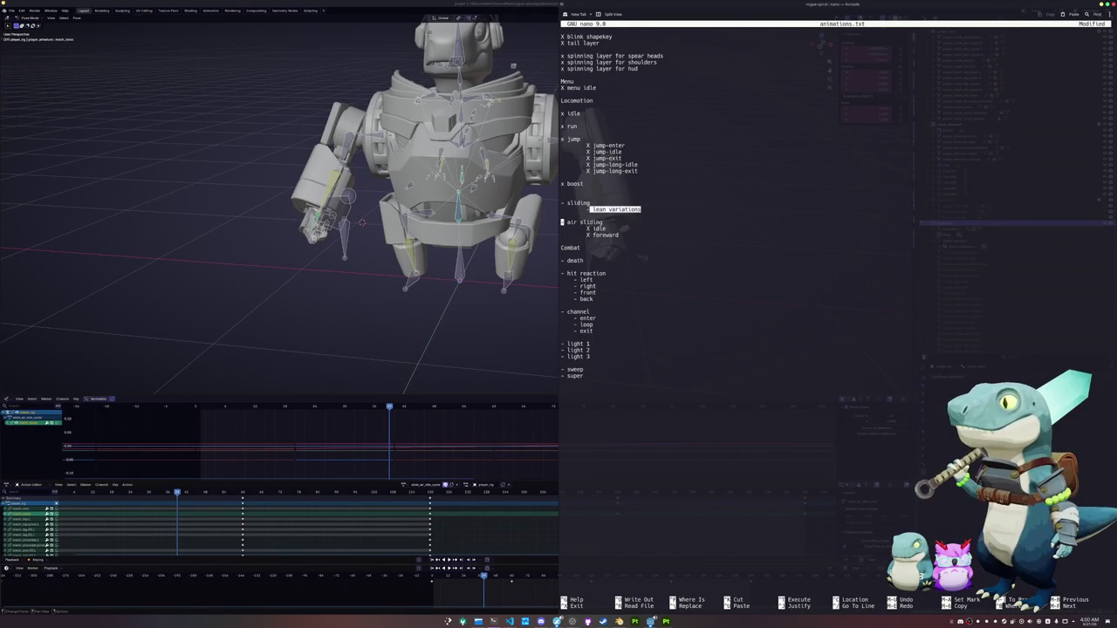
key("BackSpace")
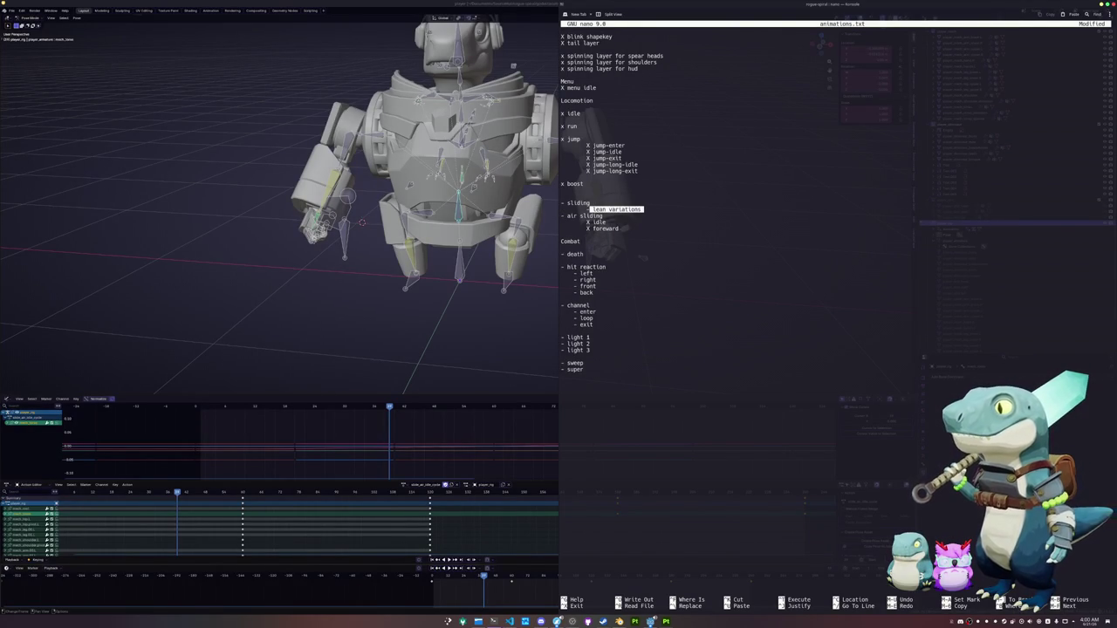
key("Return")
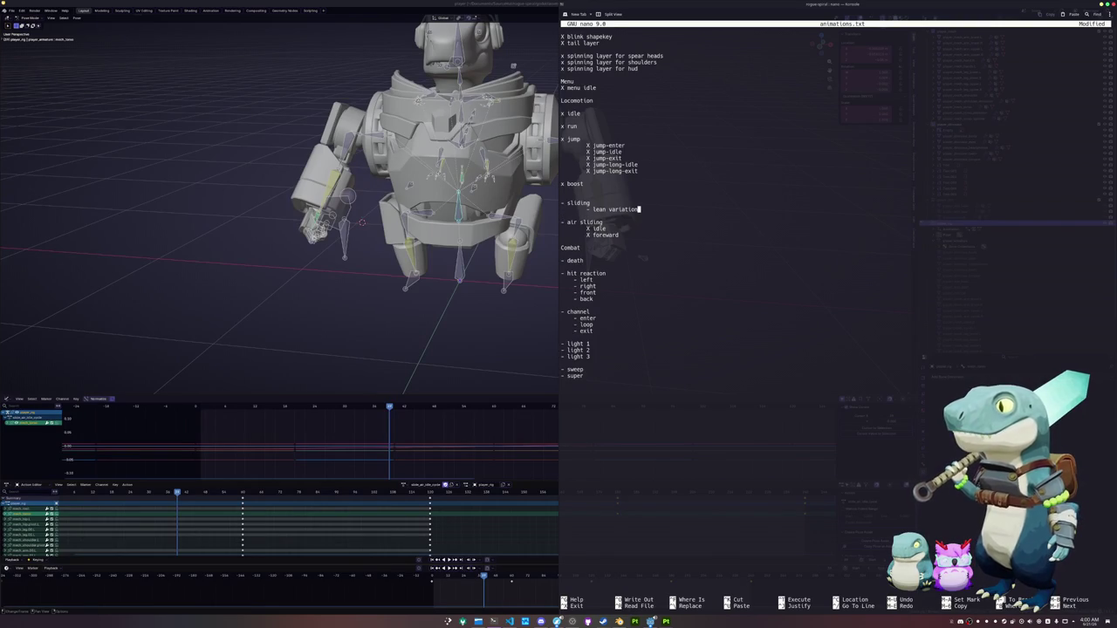
key("BackSpace")
key("BackSpace")
key("BackSpace")
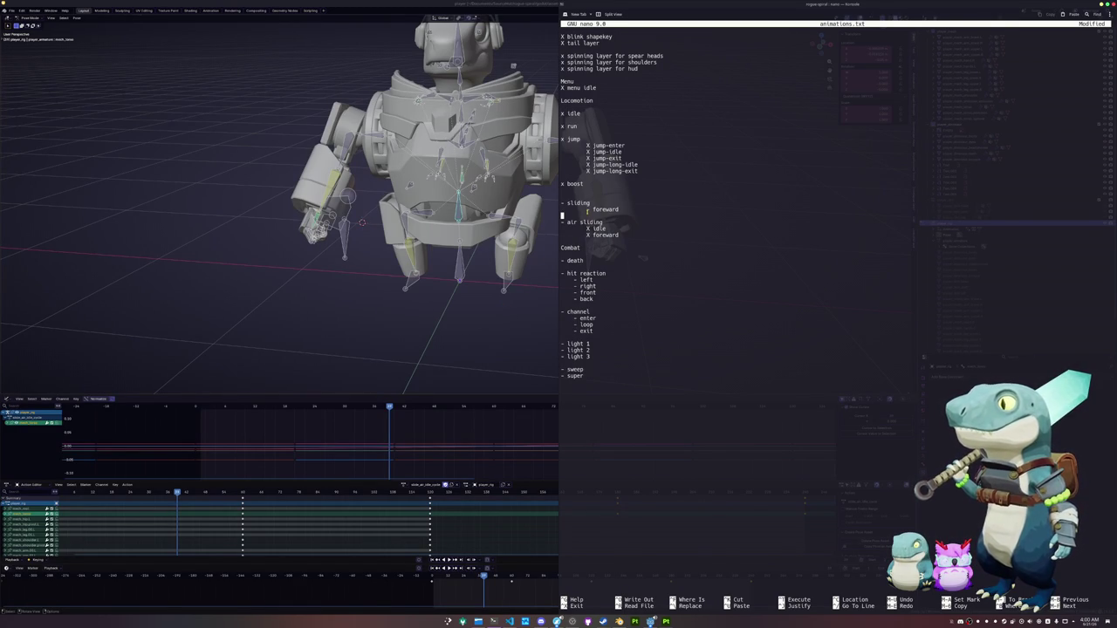
type("X")
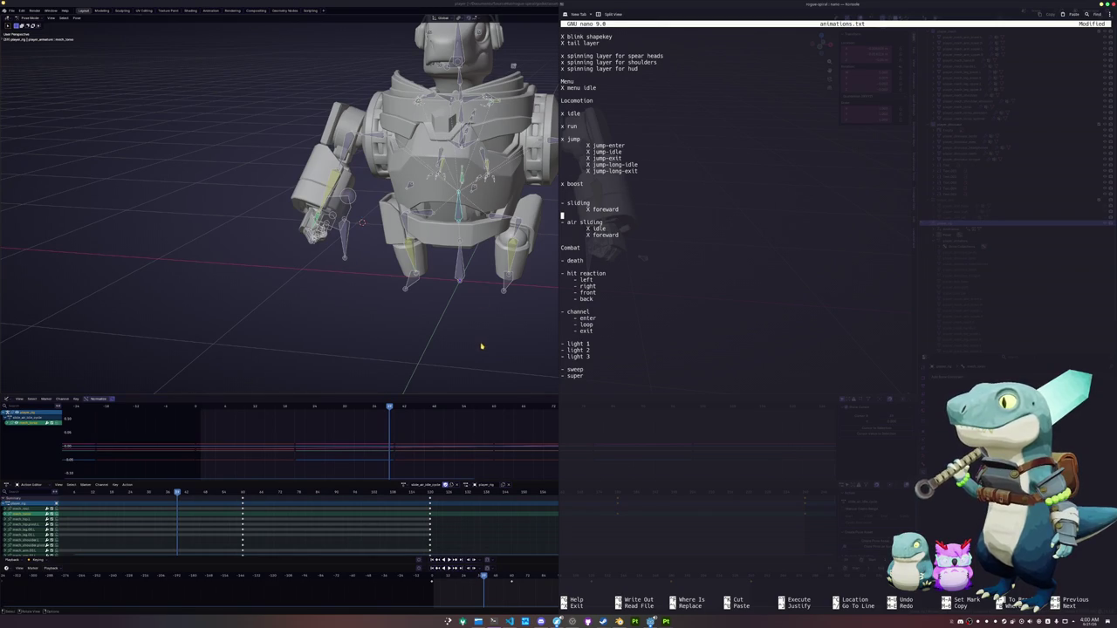
key("alt+Tab")
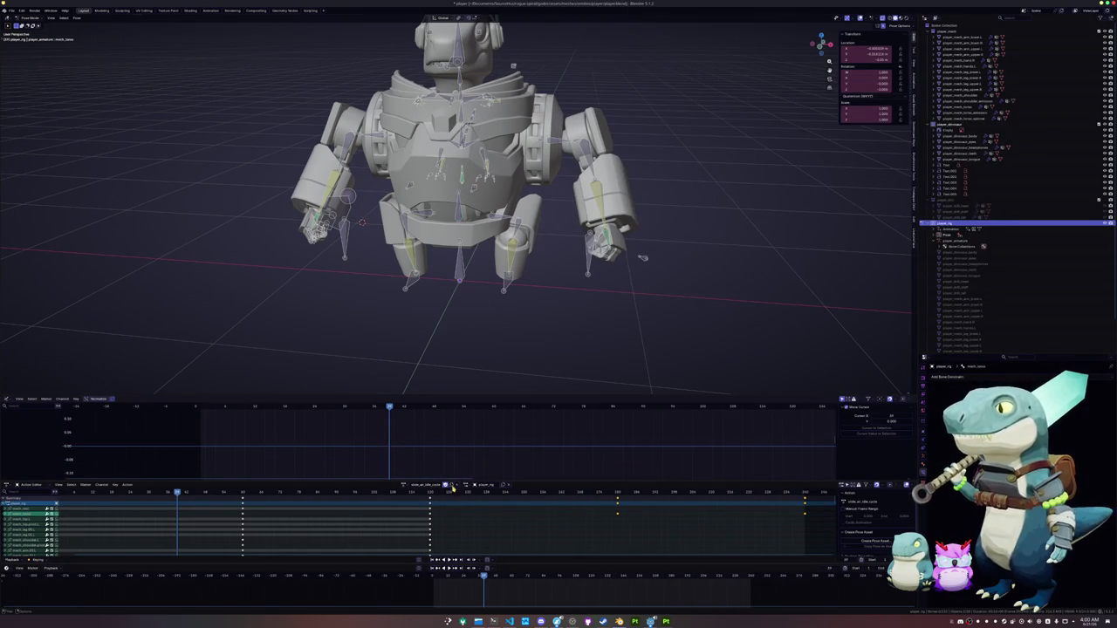
Assign the slide_air action, duplicate it, and start renaming the copy for ground-sliding
left_click(404, 485)
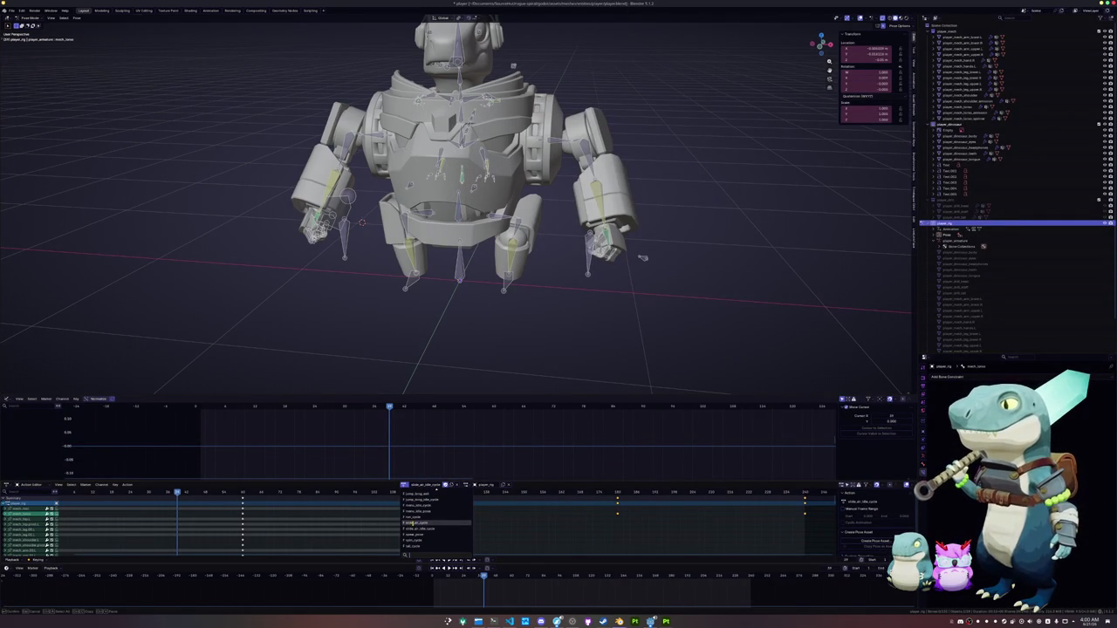
left_click(407, 529)
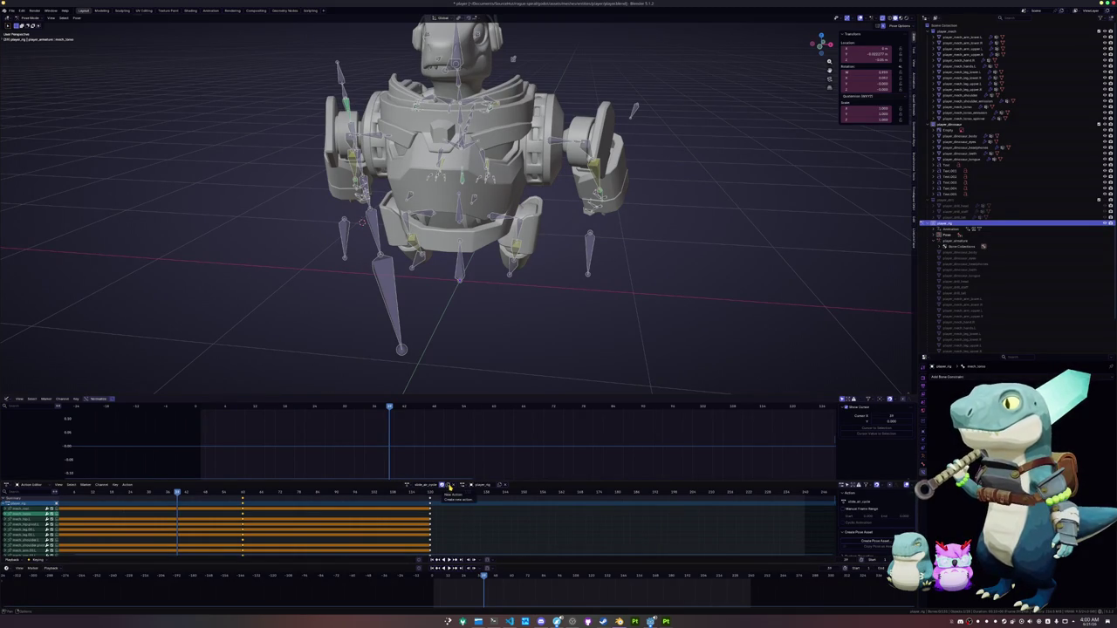
left_click(449, 486)
double_click(425, 486)
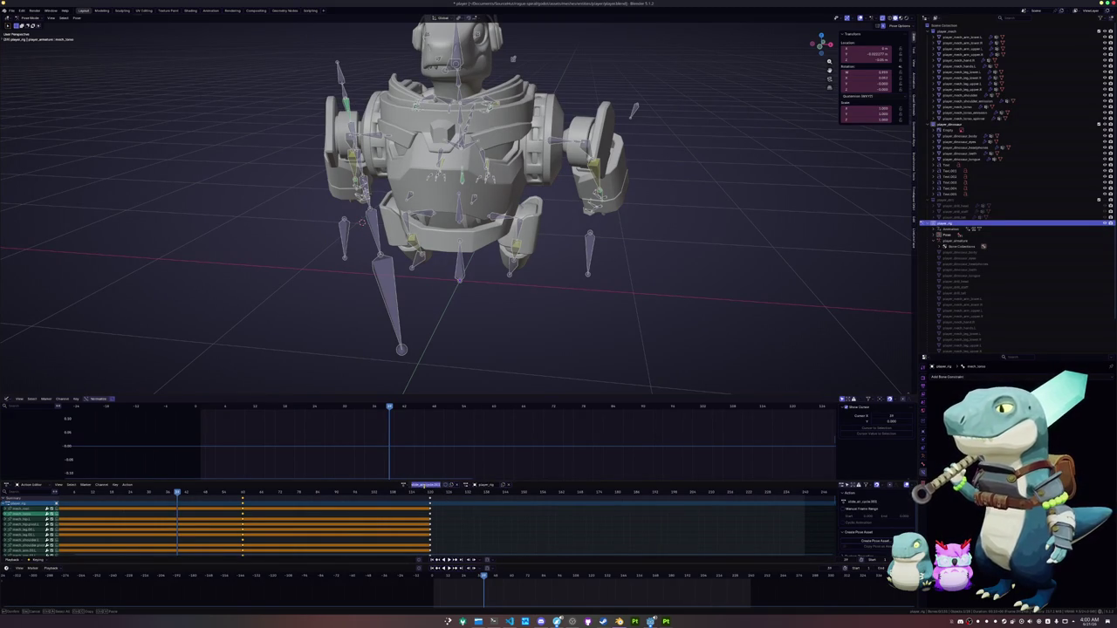
key("BackSpace")
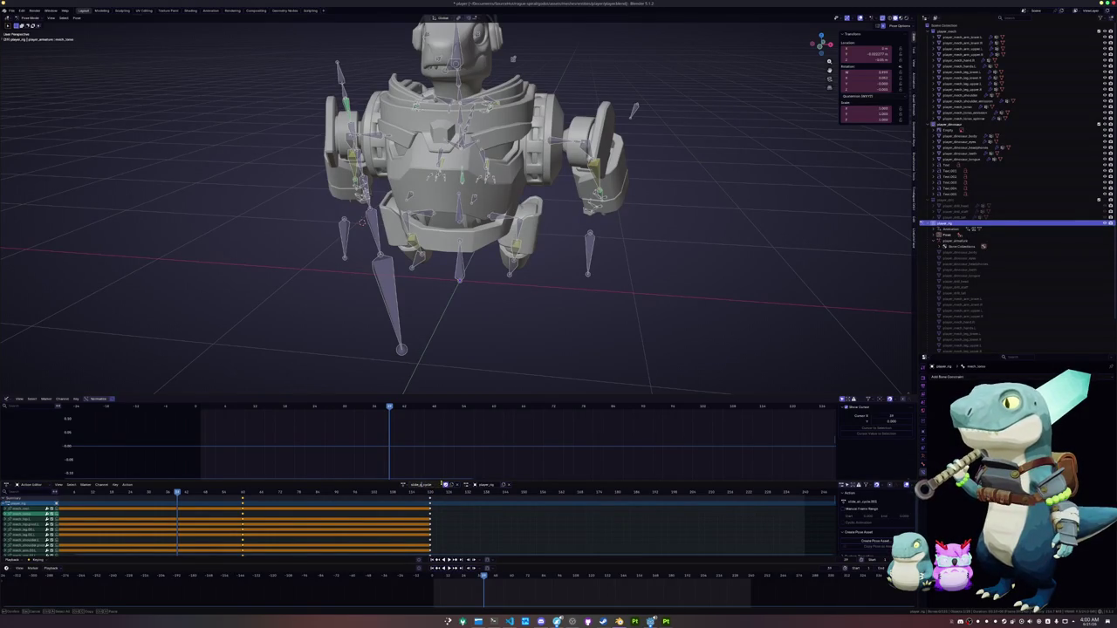
Shift the foot IK target slightly along global X from the side view
key("KP_3")
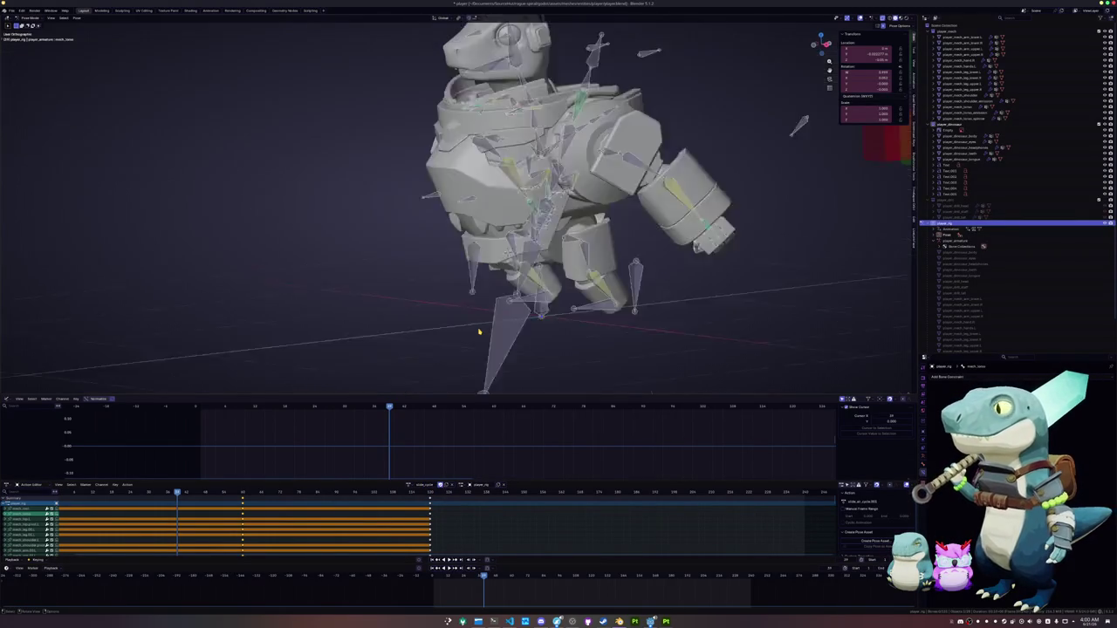
left_click_drag(582, 322, 545, 327)
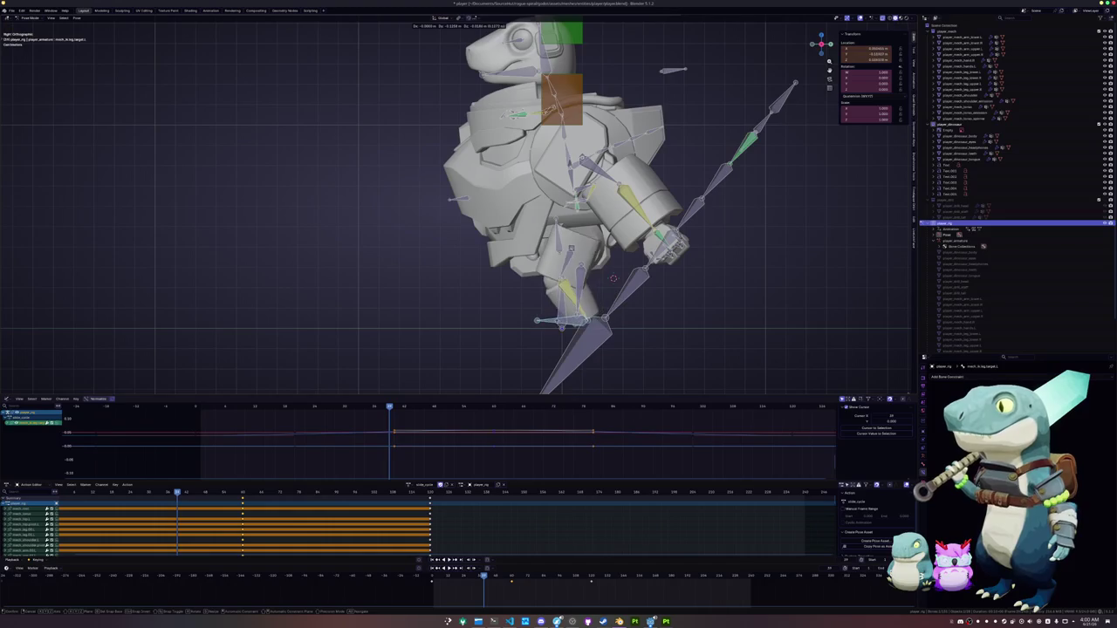
middle_click_drag(613, 278, 586, 331)
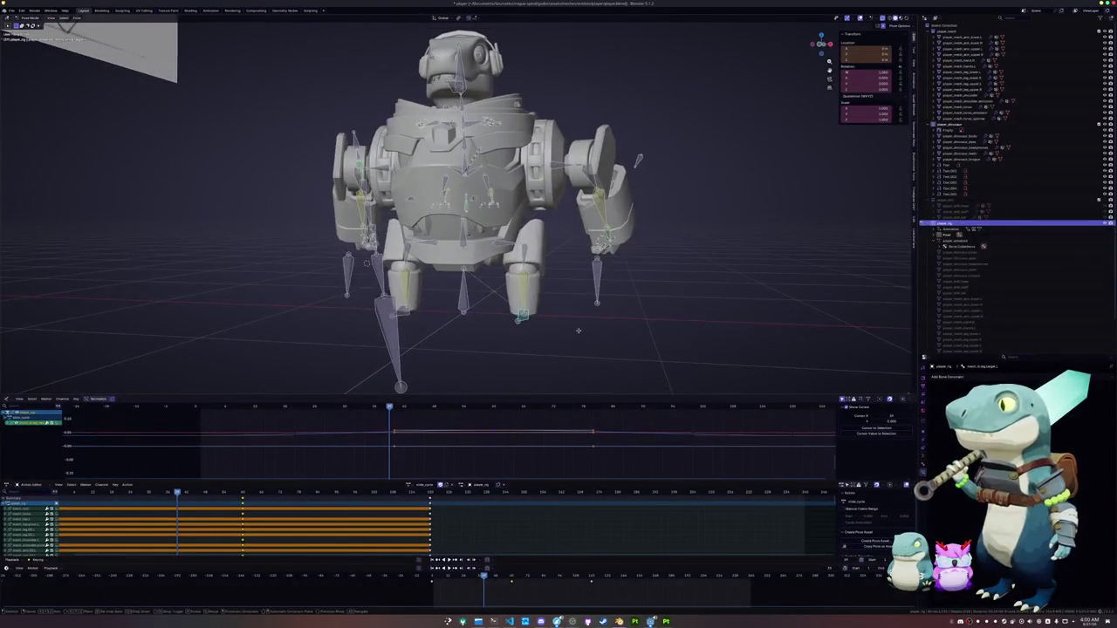
key("g")
key("x")
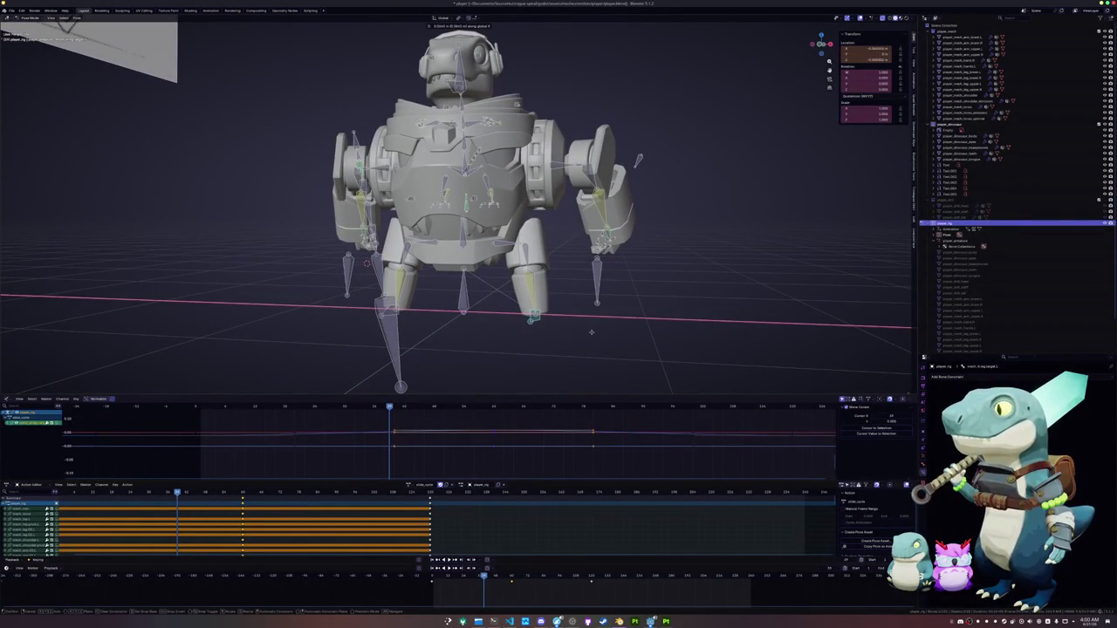
left_click(592, 334)
Adjust the foot along X in front view, then paste its mirrored pose onto the left foot
key("KP_1")
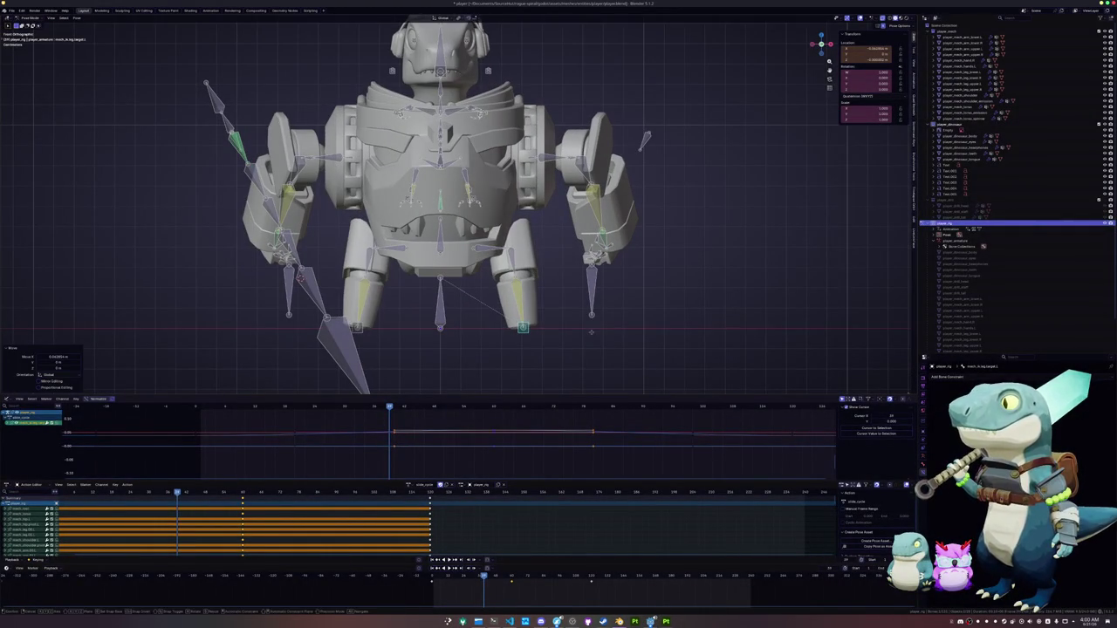
key("g")
key("x")
left_click(595, 336)
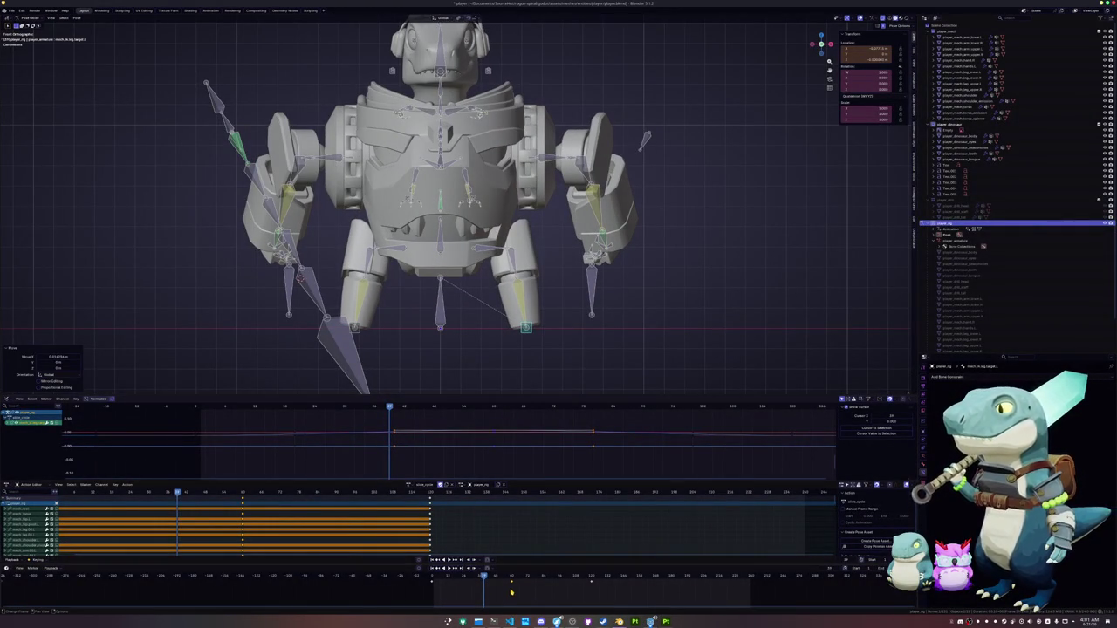
key("i")
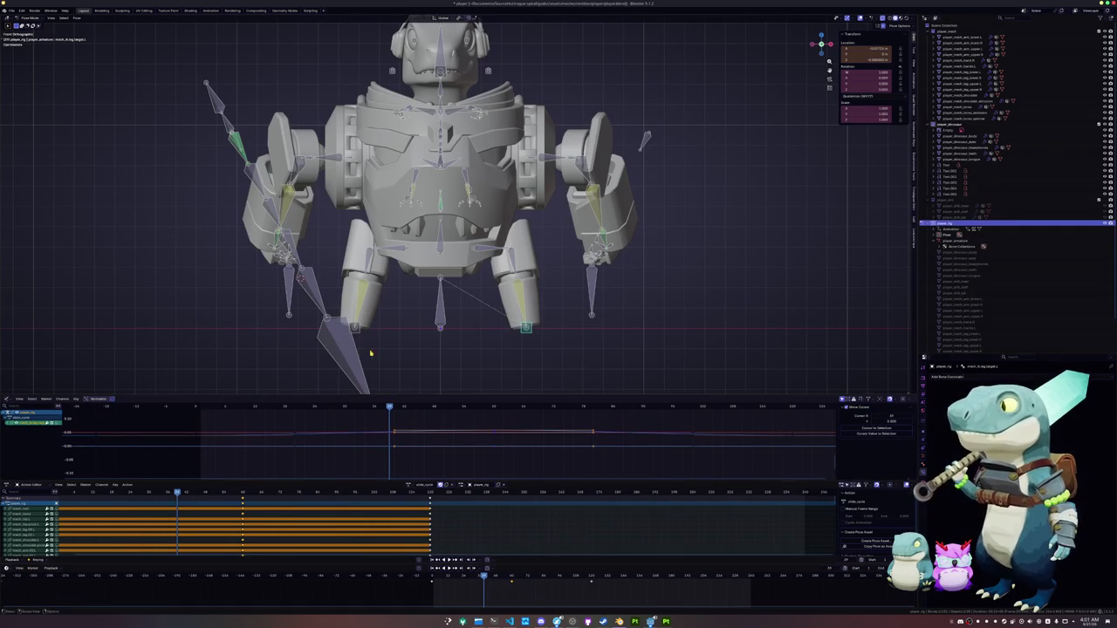
left_click(355, 327)
key("shift+Left")
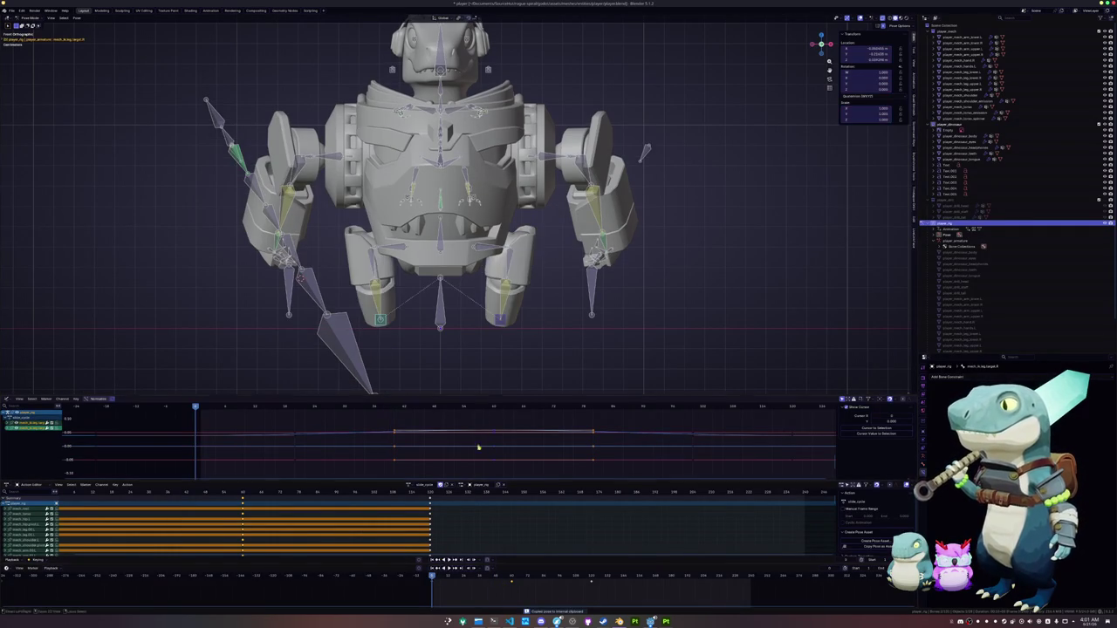
key("ctrl+shift+v")
Drop the central body bone lower and shift it slightly along Y
left_click(440, 254)
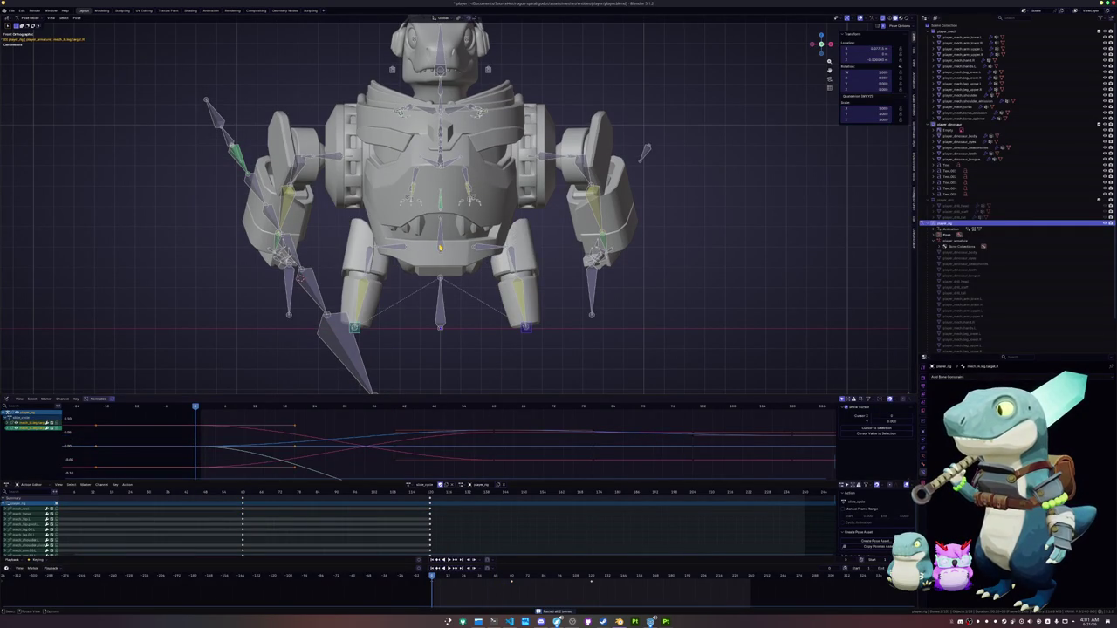
key("KP_3")
key("g")
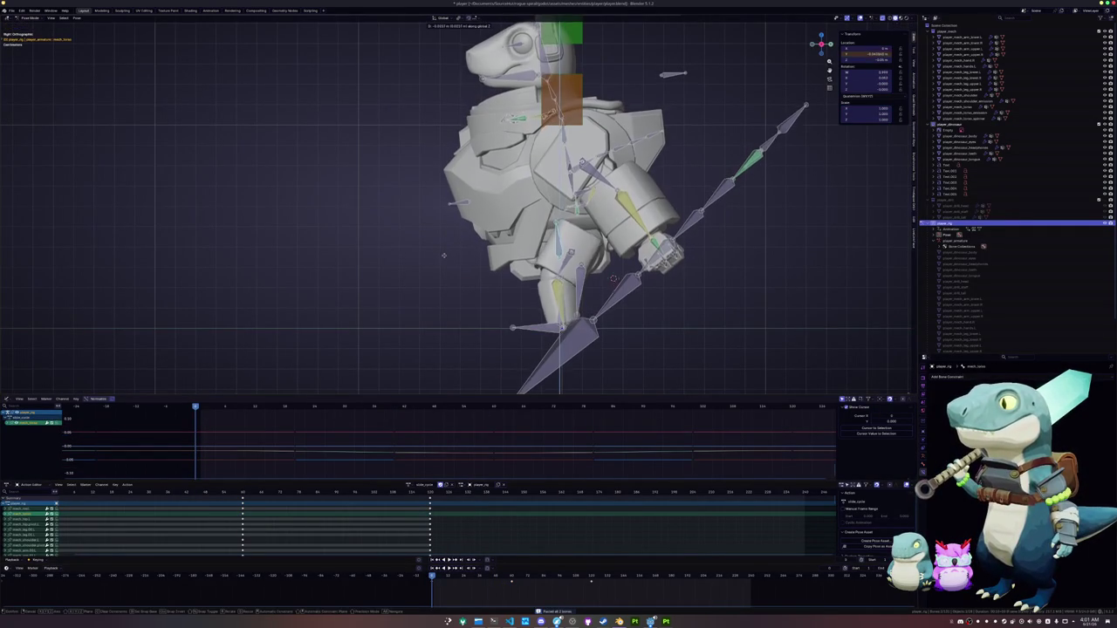
left_click(442, 262)
key("g")
key("y")
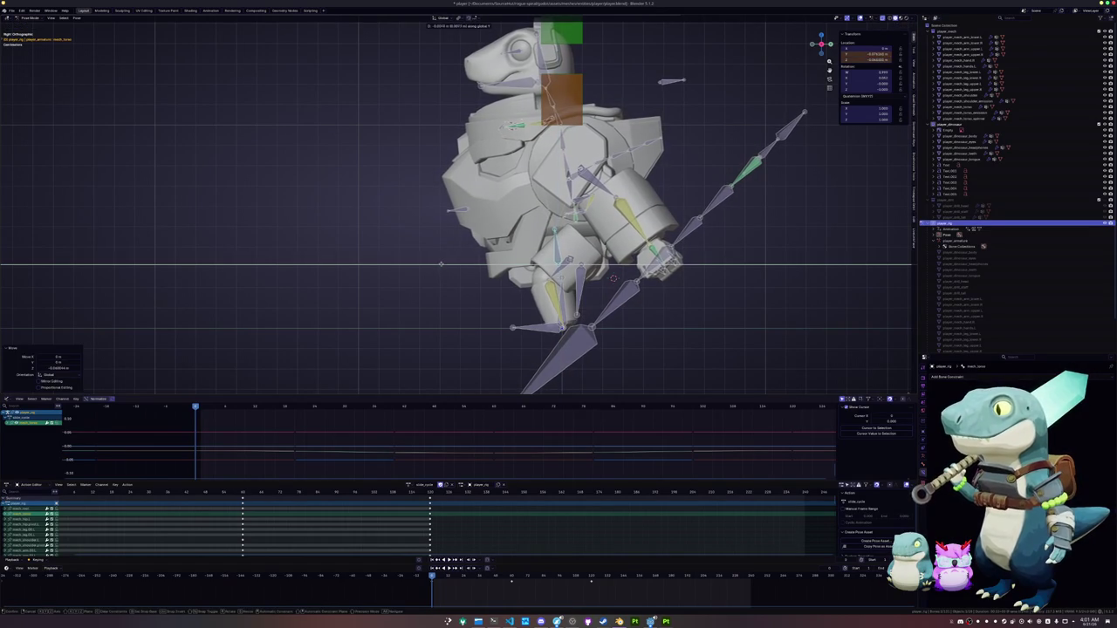
left_click(441, 266)
Keyframe all of the rig's bones in the current slide pose
middle_click_drag(441, 270, 486, 278)
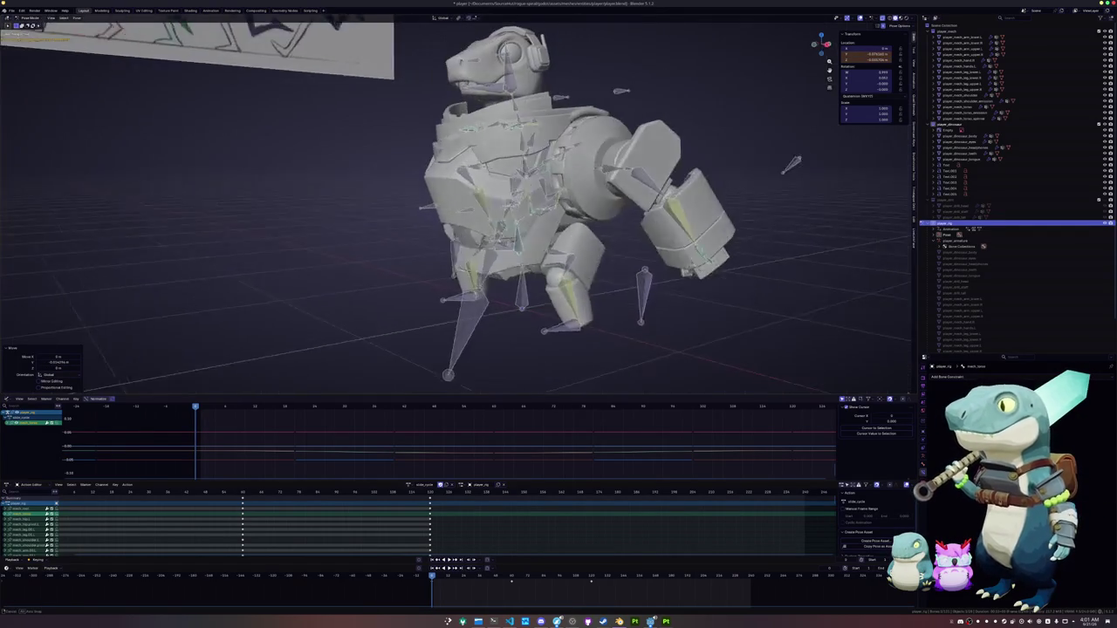
mouse_move(567, 84)
middle_mouse_down()
mouse_move(503, 281)
mouse_move(460, 259)
middle_mouse_up()
key("a")
key("i")
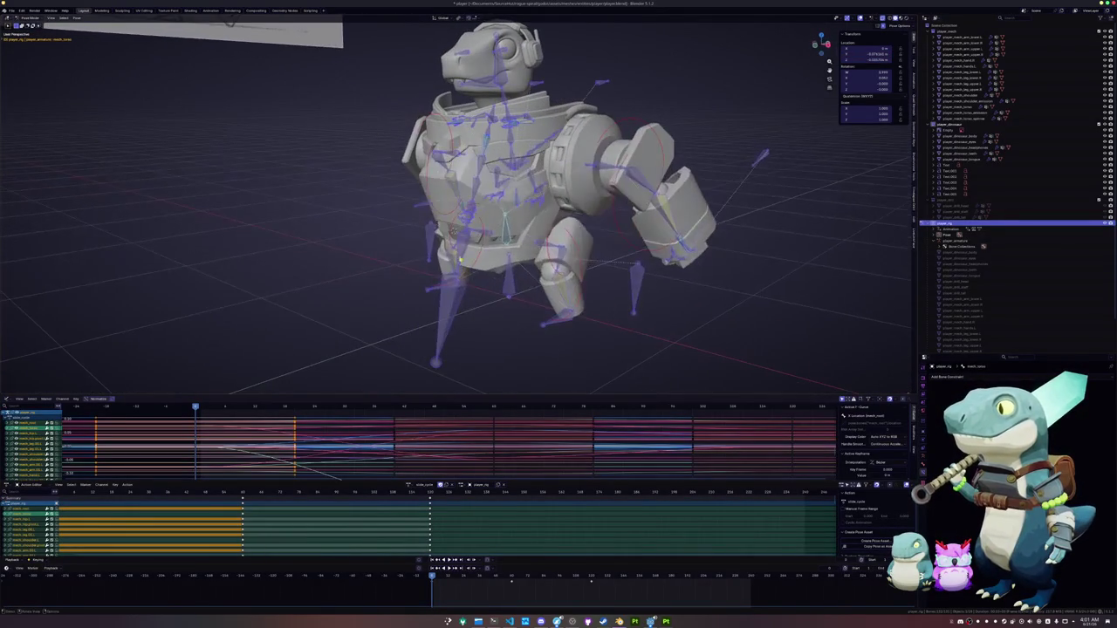
key("alt+a")
key("a")
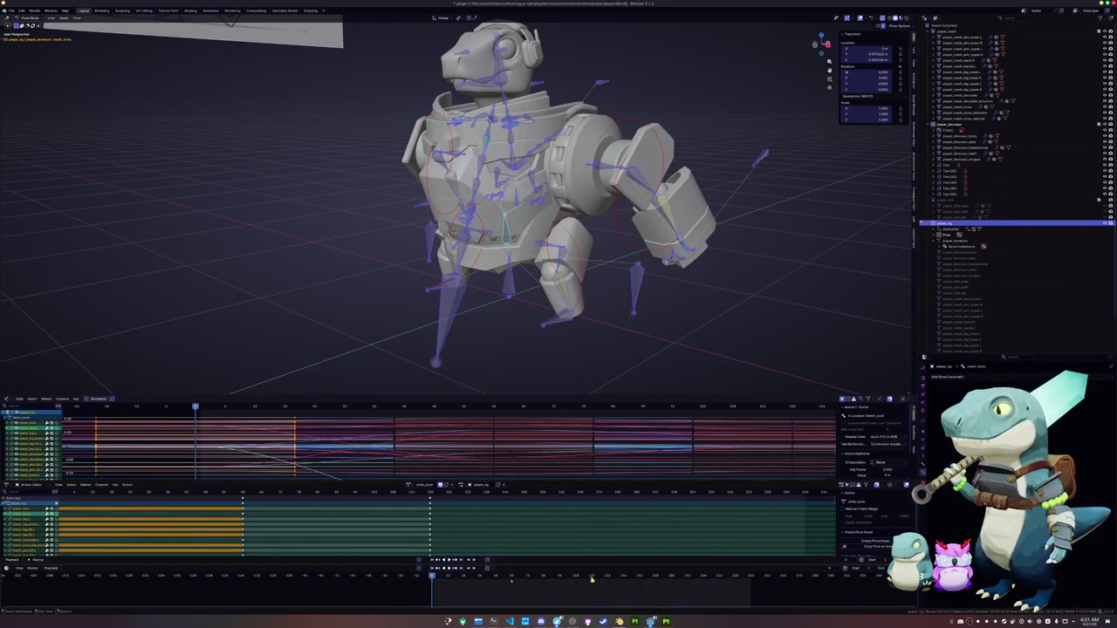
Paste the pose mirrored at a later frame, key it, and scrub to check
left_click(512, 579)
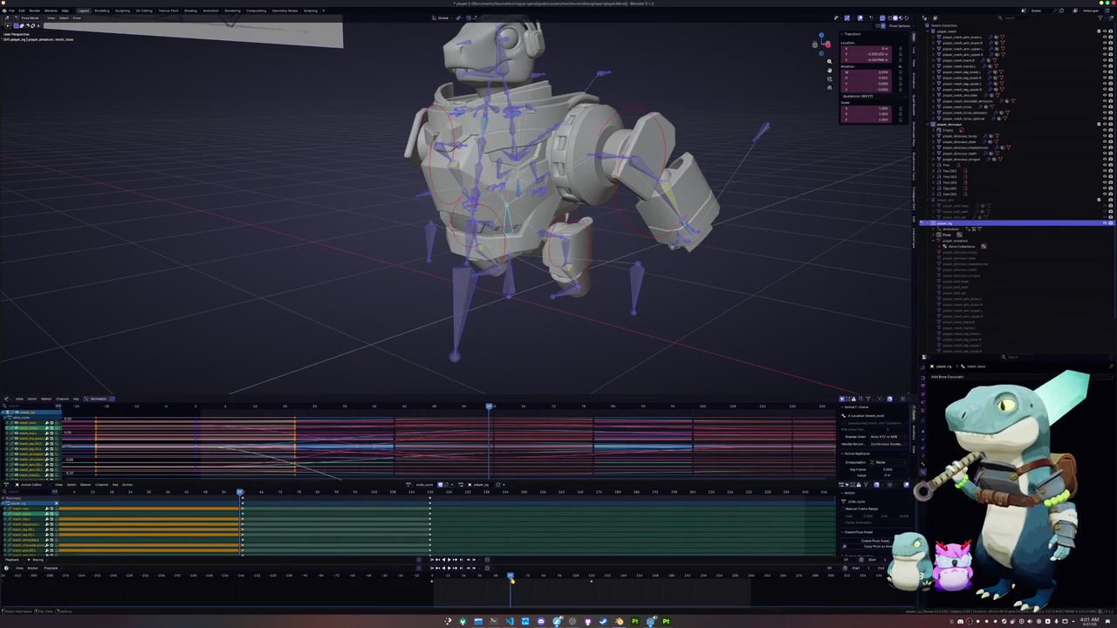
key("ctrl+shift+v")
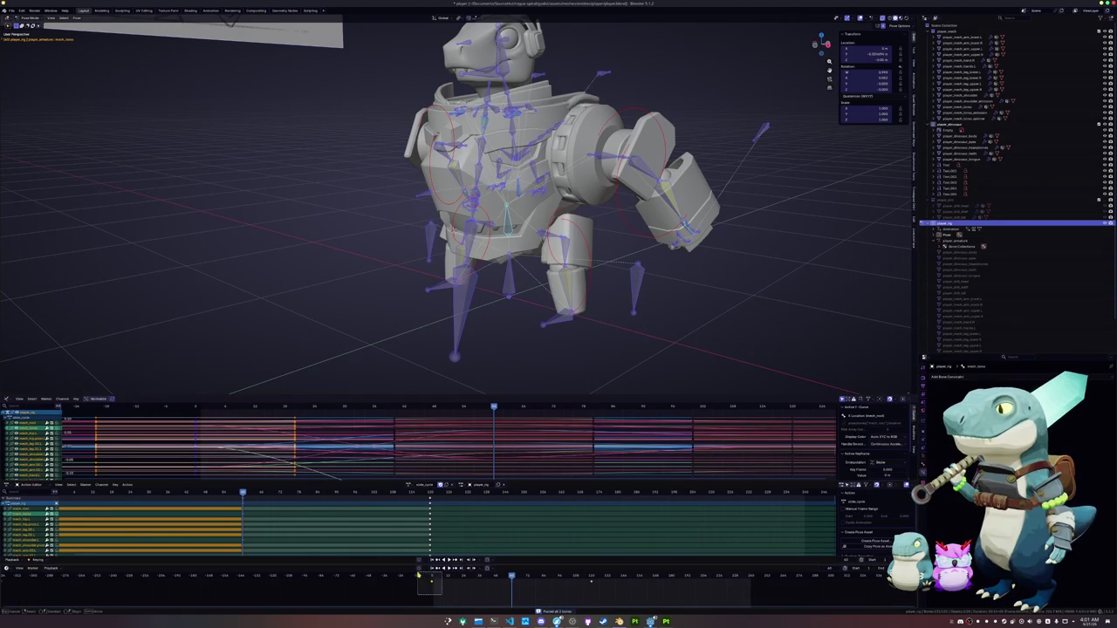
key("i")
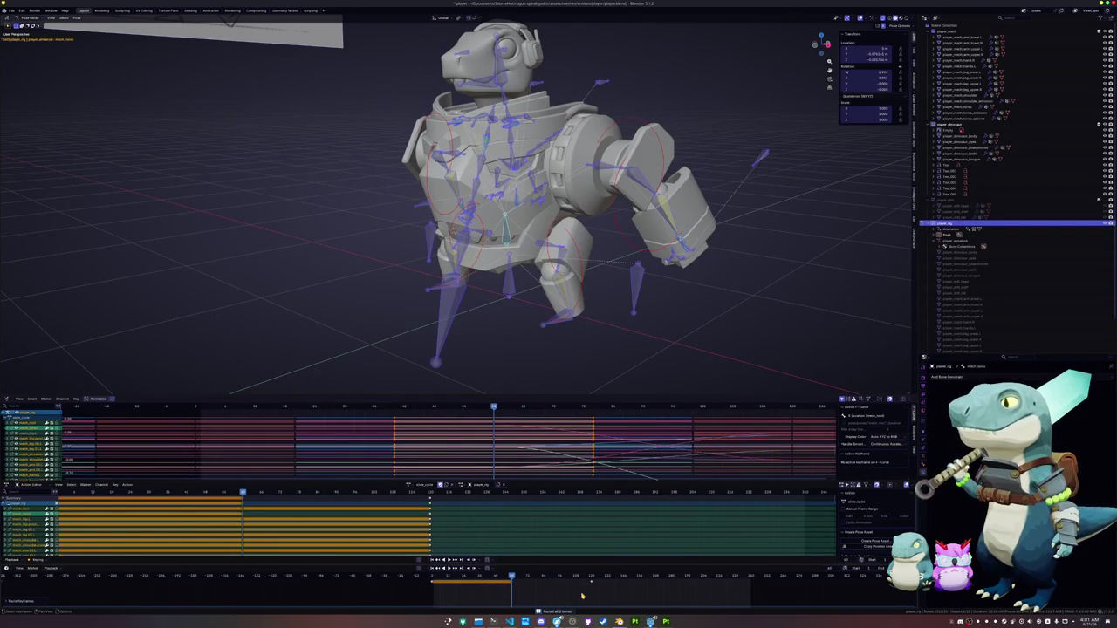
left_click(591, 579)
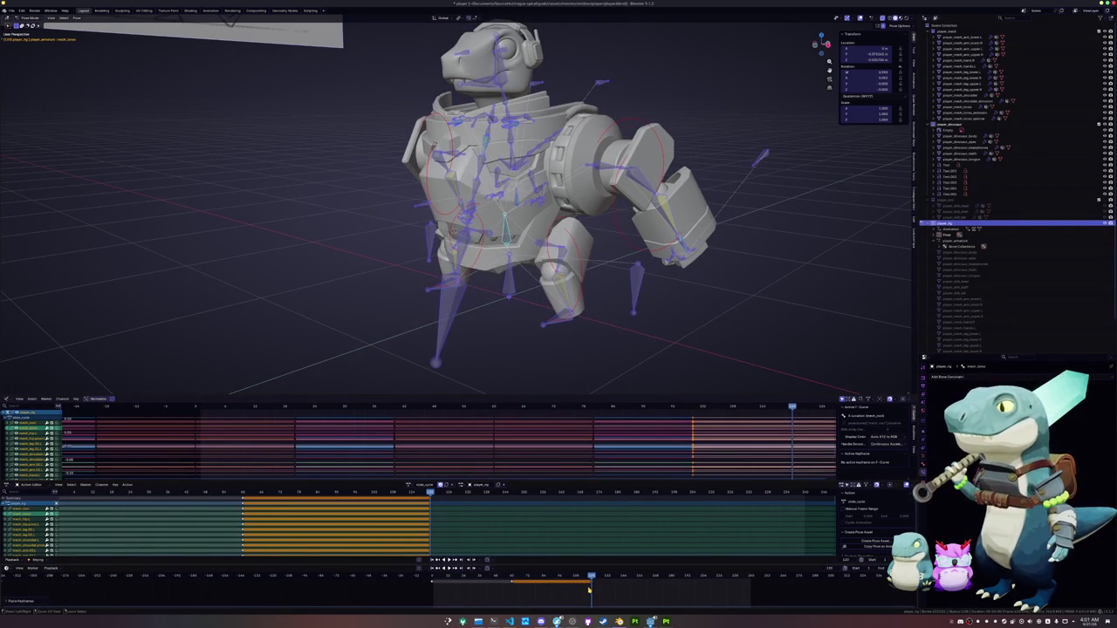
left_click(512, 577)
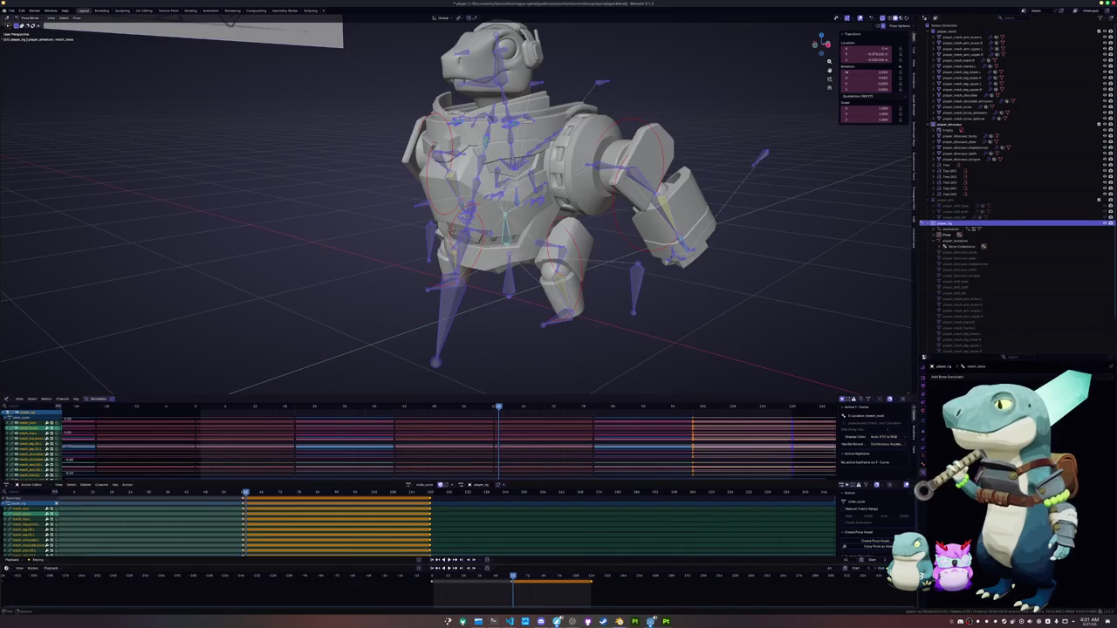
key("alt+a")
In front view, nudge the selected bone slightly up along Z
key("KP_1")
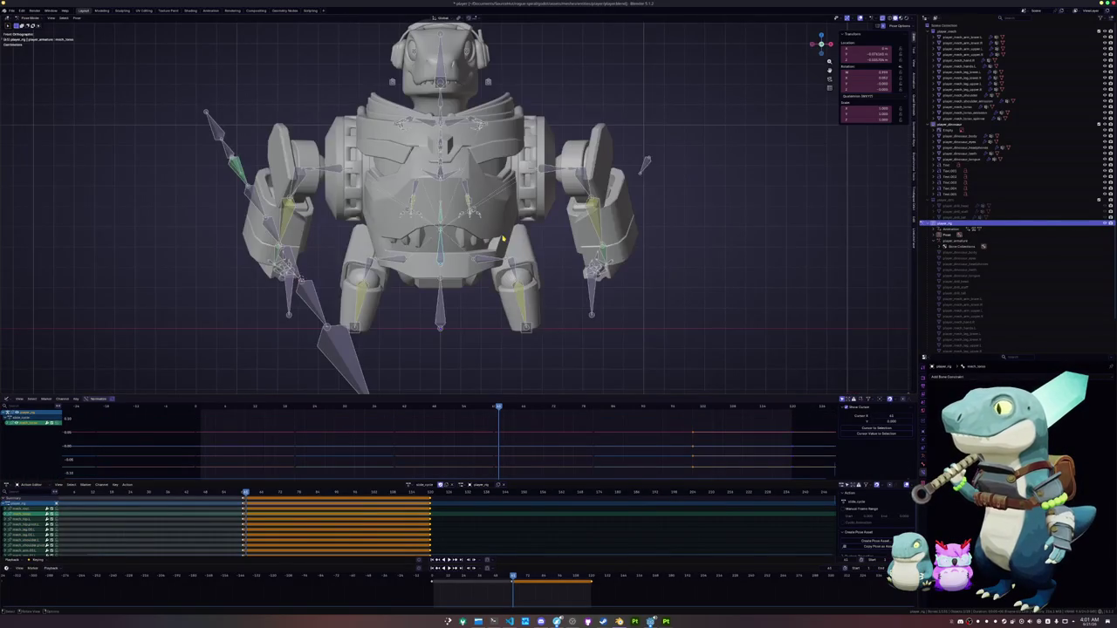
key("g")
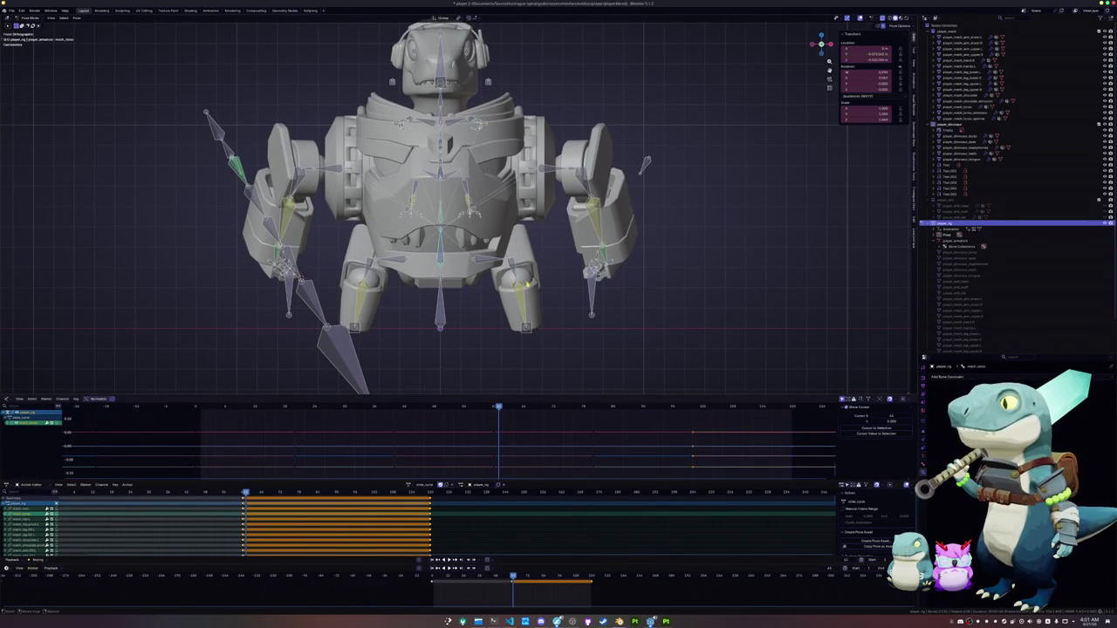
key("z")
key("Return")
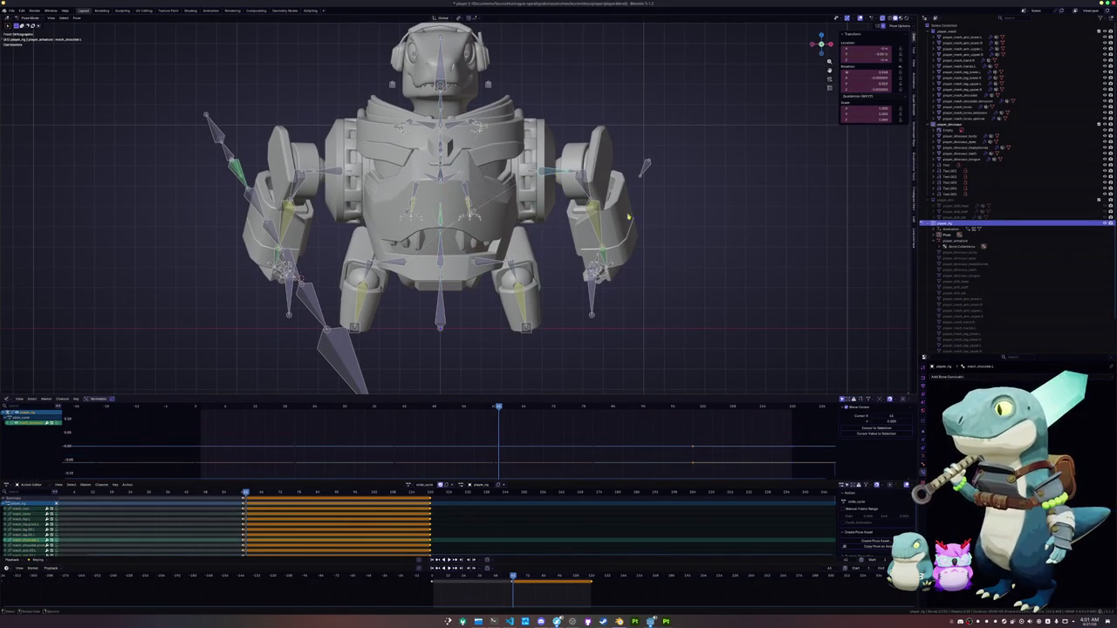
Rotate the arm bone about its local Y axis, then rotate it once more
middle_click_drag(437, 218, 524, 210)
key("r")
key("y")
key("y")
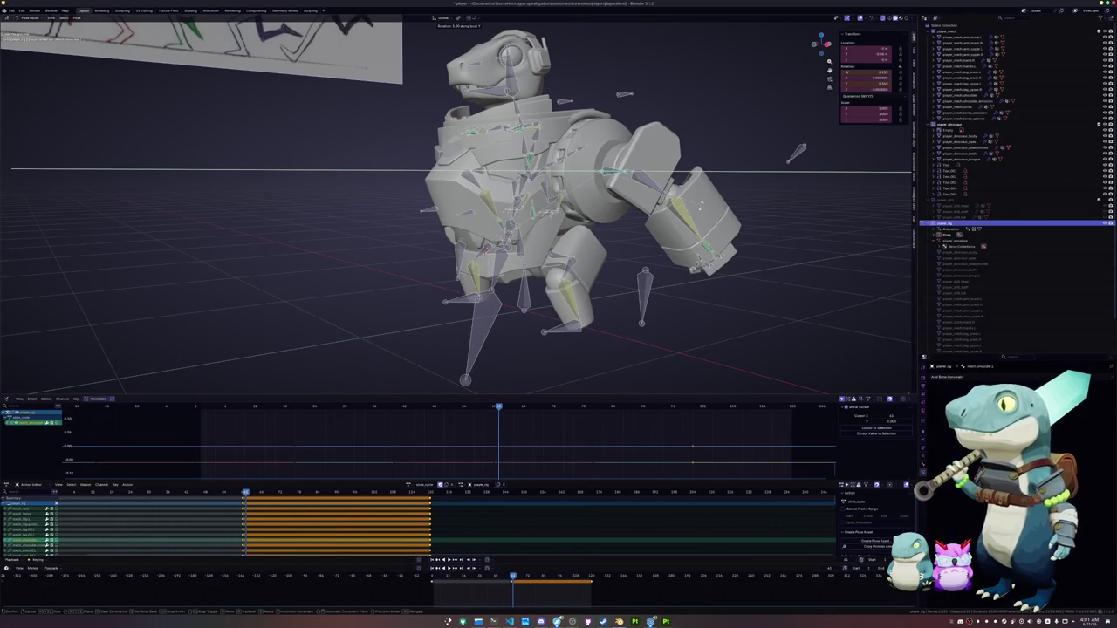
key("Return")
mouse_move(559, 209)
middle_mouse_down()
mouse_move(515, 205)
mouse_move(523, 209)
middle_mouse_up()
key("r")
key("Return")
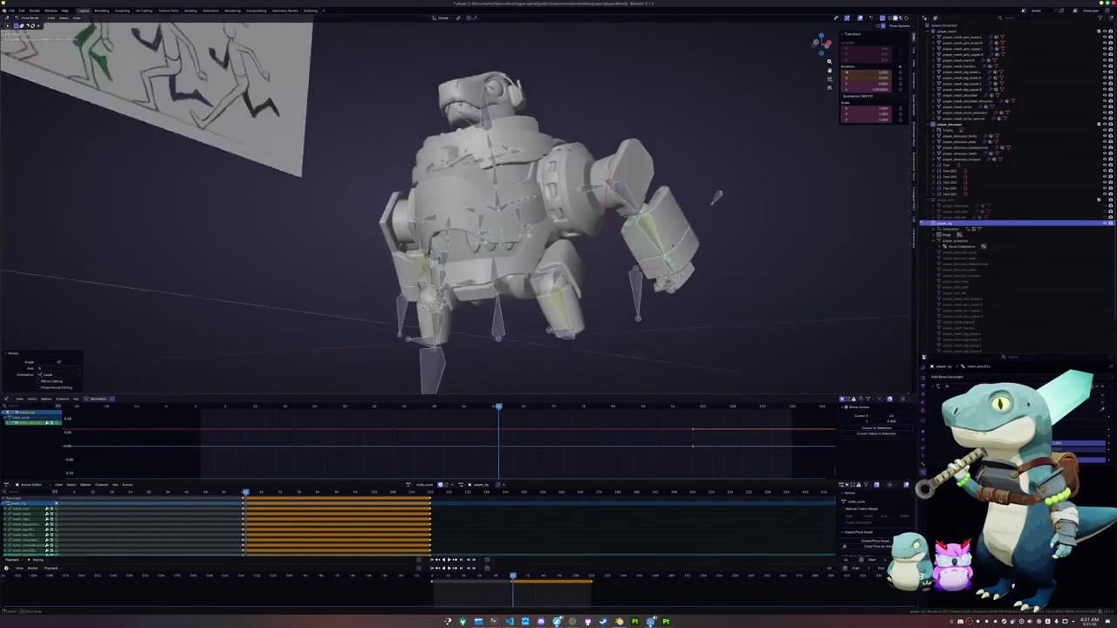
Select and then deselect all bones, switching to a side orthographic view
mouse_move(717, 197)
middle_mouse_down()
mouse_move(623, 243)
mouse_move(558, 220)
mouse_move(566, 311)
middle_mouse_up()
key("a")
scroll(615, 248, "down", 2)
key("alt+a")
key("KP_3")
scroll(567, 309, "up", 3)
Tilt the head bone, undo and redo the tilt, then rotate it further
left_click(578, 228)
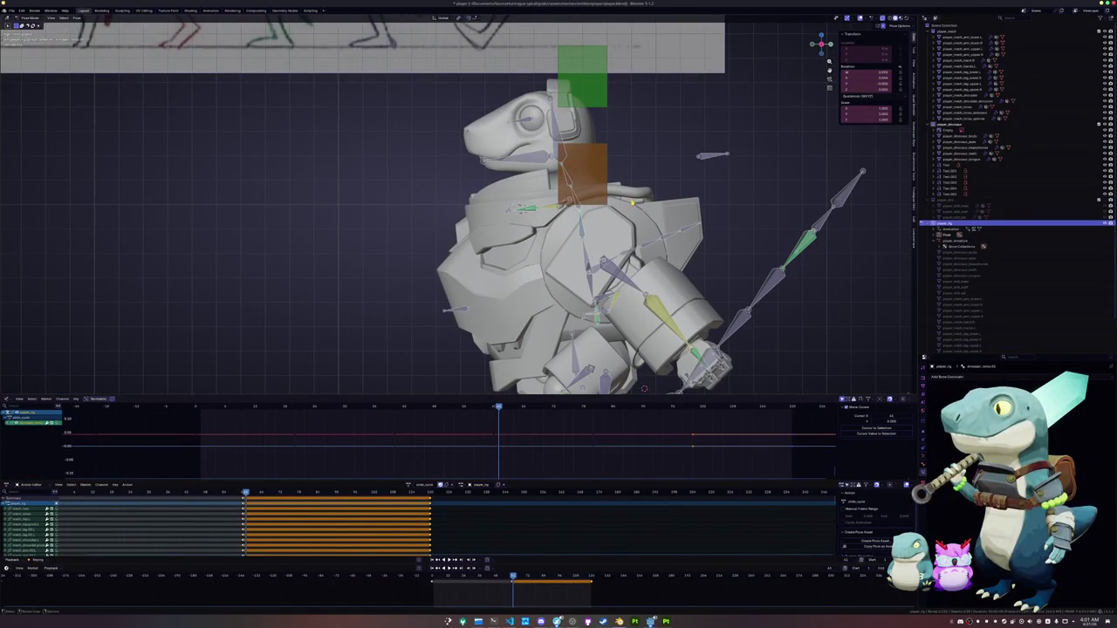
key("r")
left_click(633, 198)
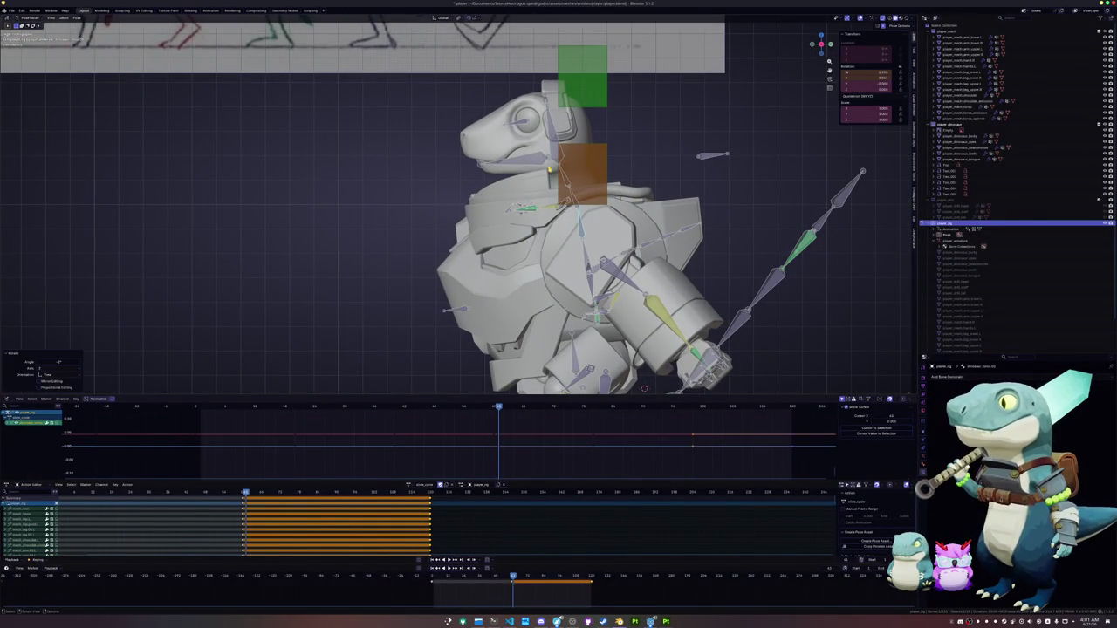
key("ctrl+z")
key("ctrl+shift+z")
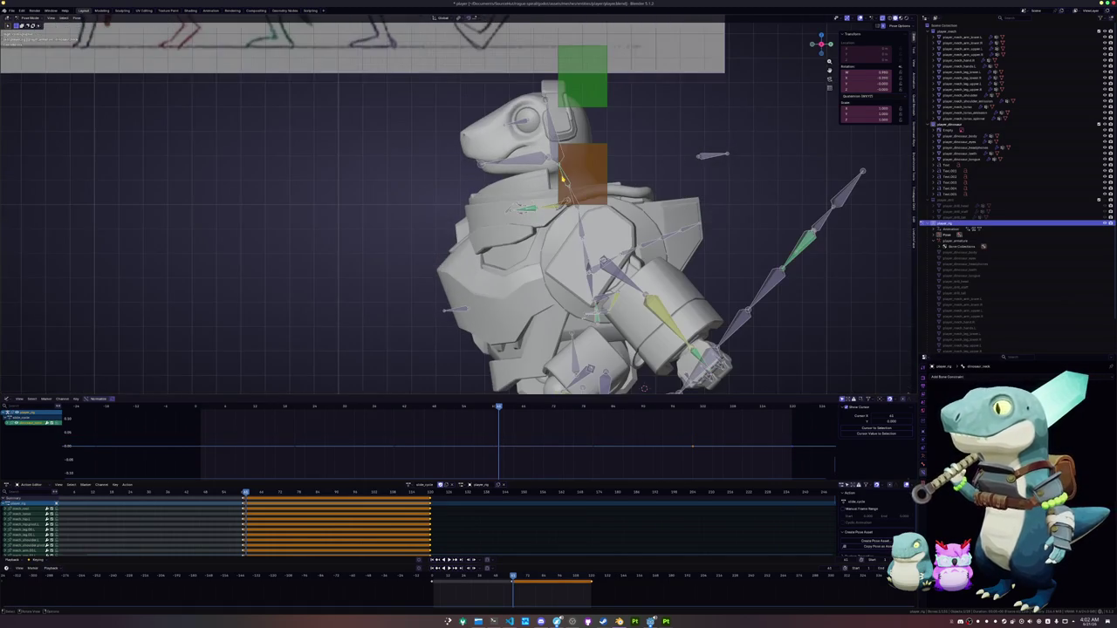
key("r")
left_click(670, 175)
Select all of the rig's bones and bring the timeline into view
scroll(591, 279, "down", 3)
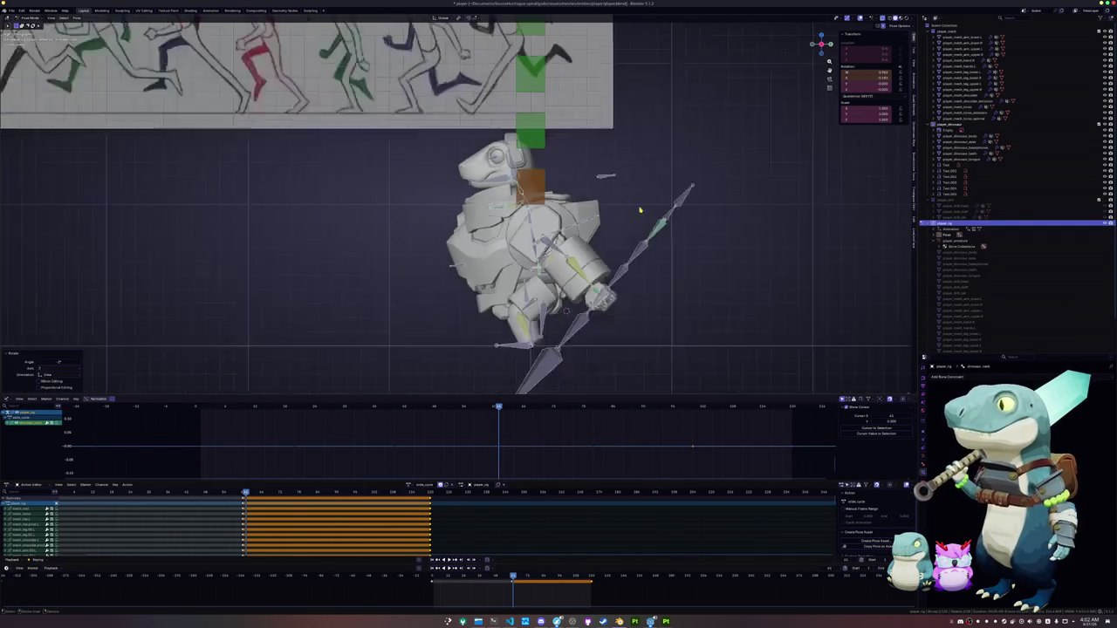
key("a")
middle_click_drag(591, 279, 617, 281)
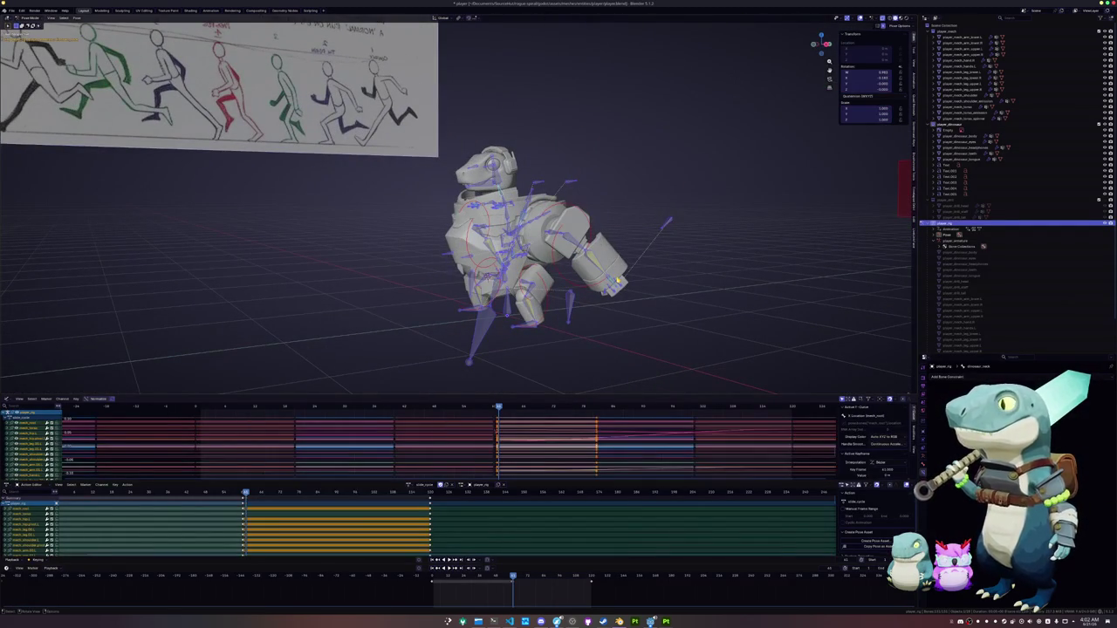
scroll(548, 588, "up", 5)
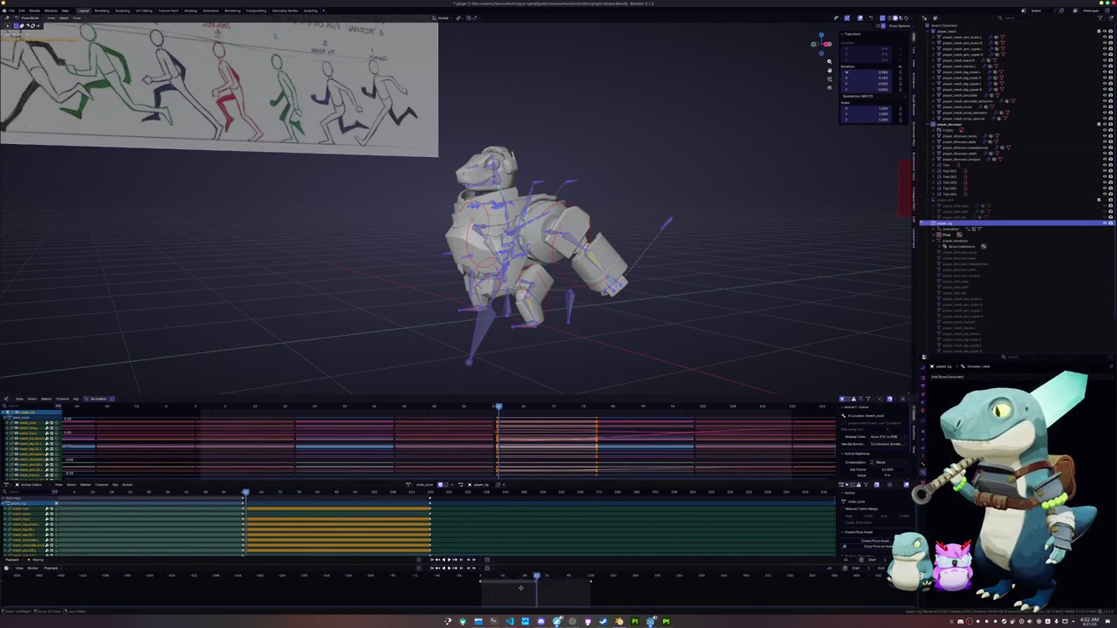
scroll(349, 576, "left", 3, "ctrl")
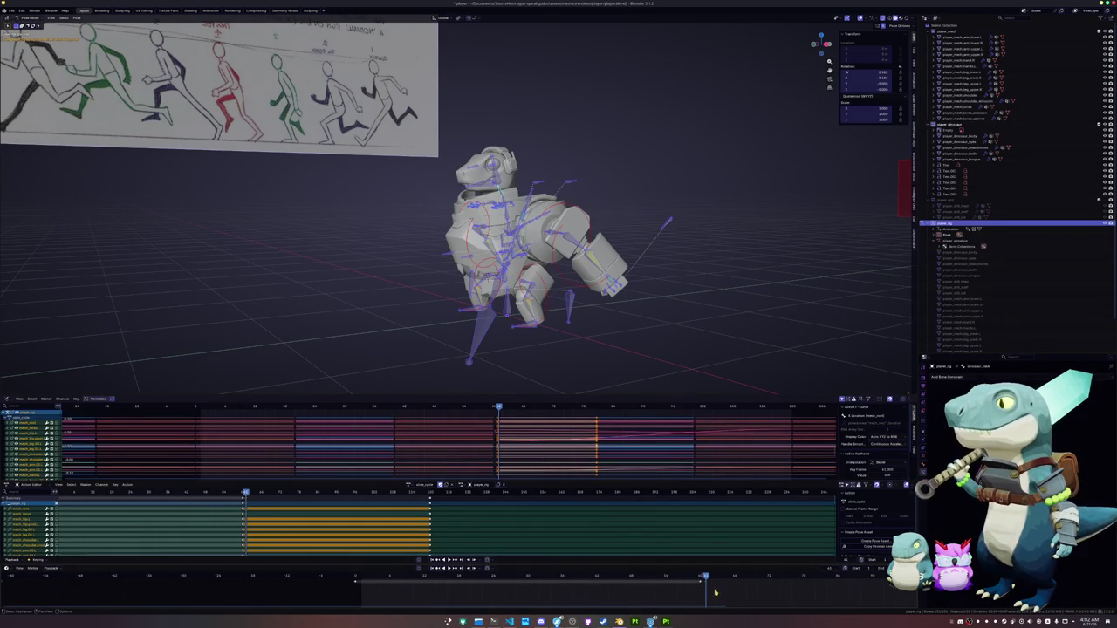
Slide a keyframe to a new frame and play the animation from several angles
left_click_drag(706, 585, 704, 586)
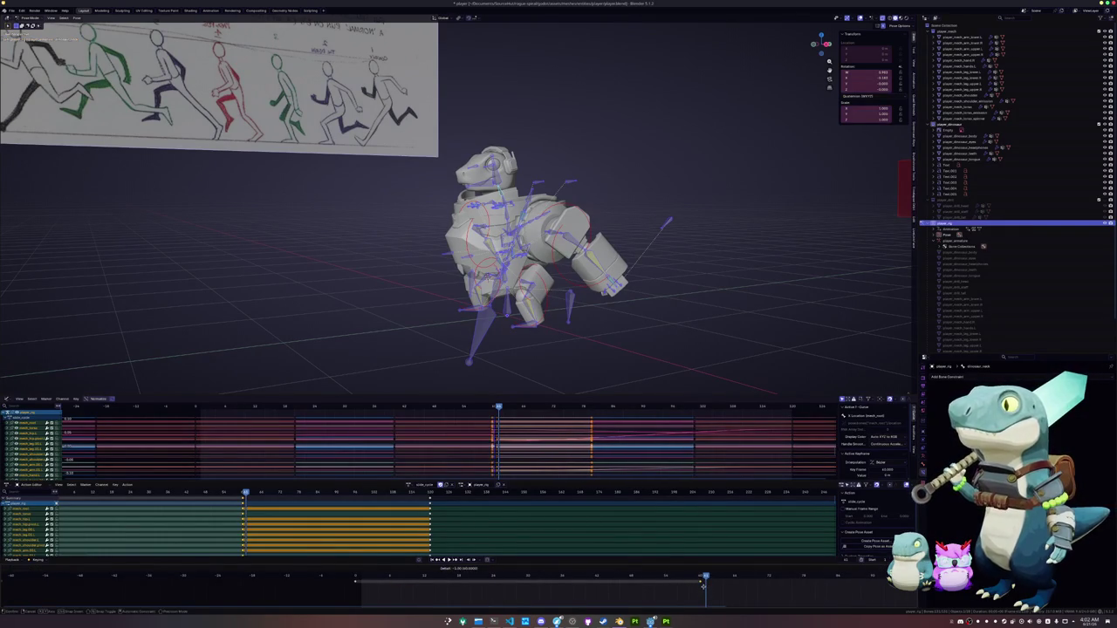
key("space")
left_click(638, 322)
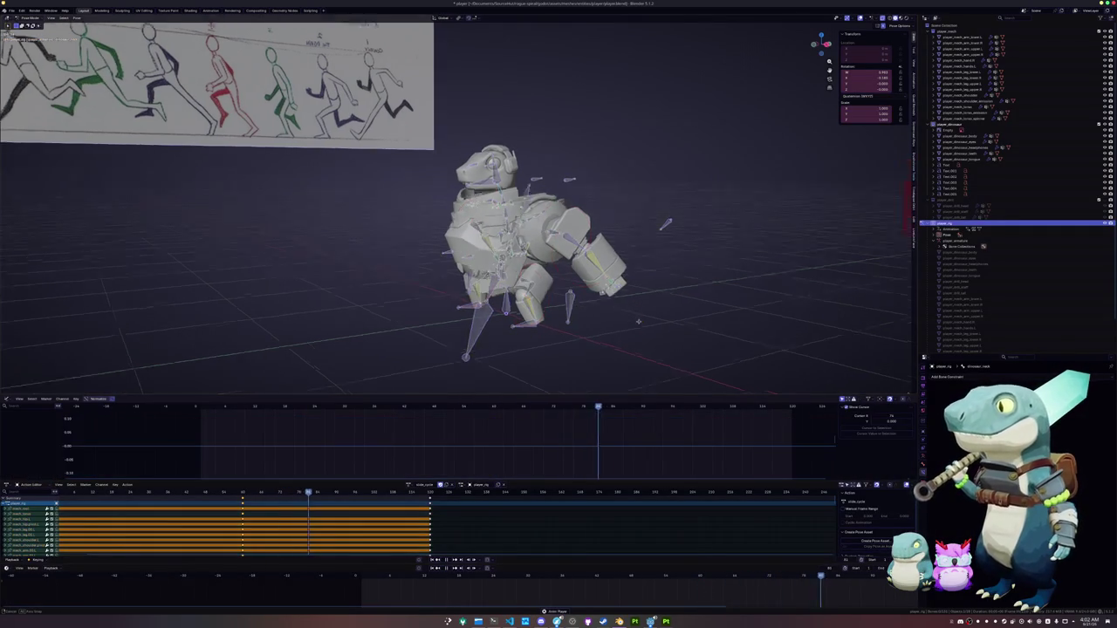
middle_click_drag(638, 322, 656, 331)
mouse_move(606, 302)
middle_mouse_down()
mouse_move(630, 301)
mouse_move(599, 312)
middle_mouse_up()
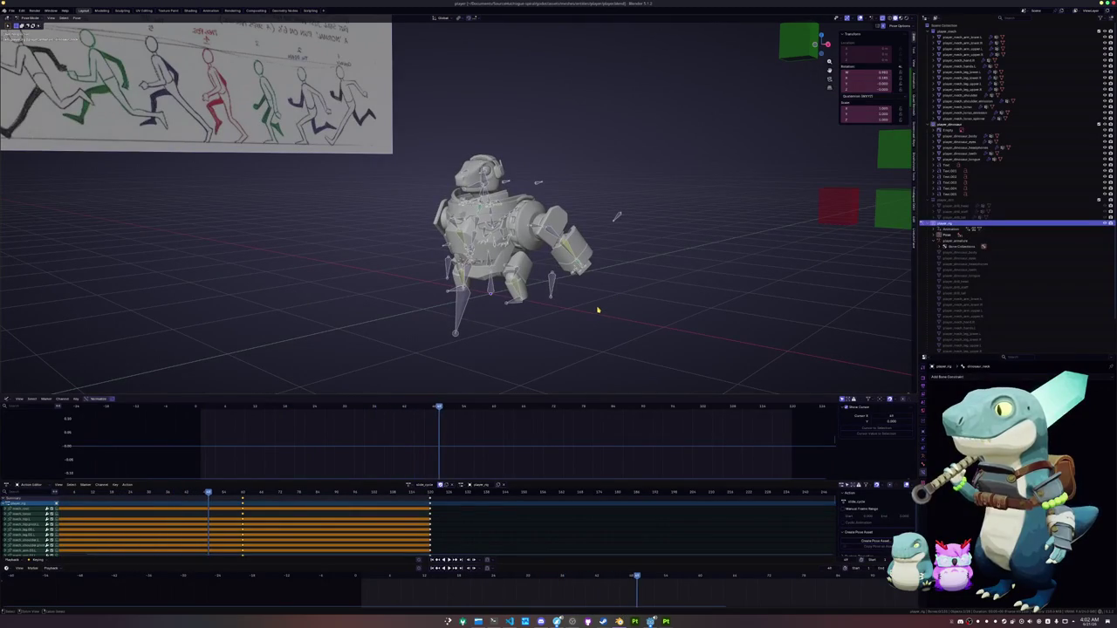
In animations.txt, remove the blank line under x boost and add blank lines above Combat
key("super")
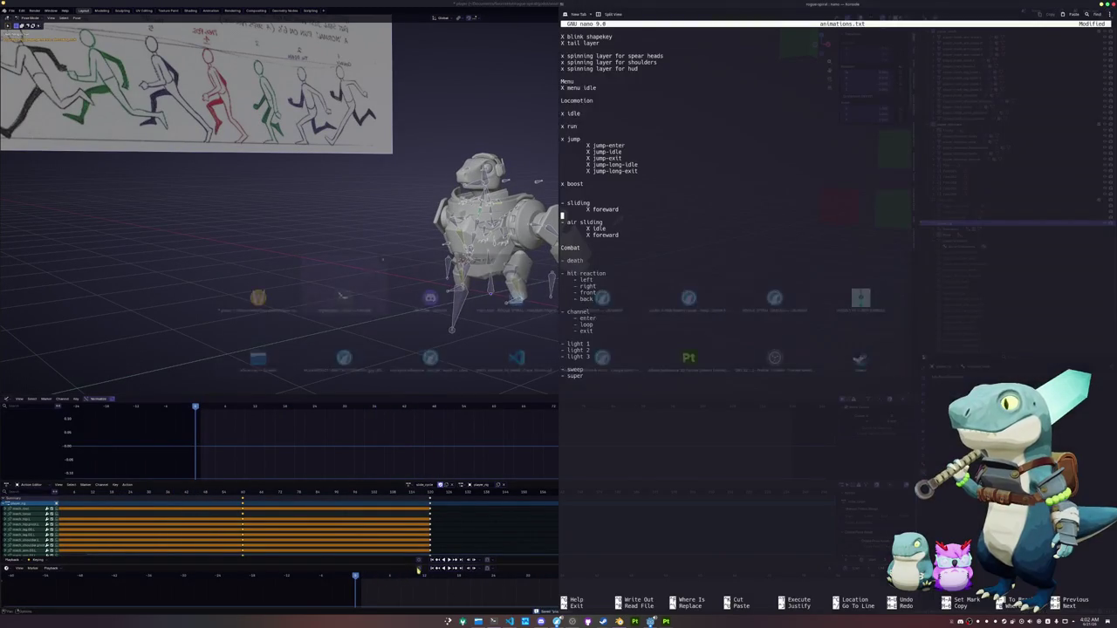
left_click(590, 247)
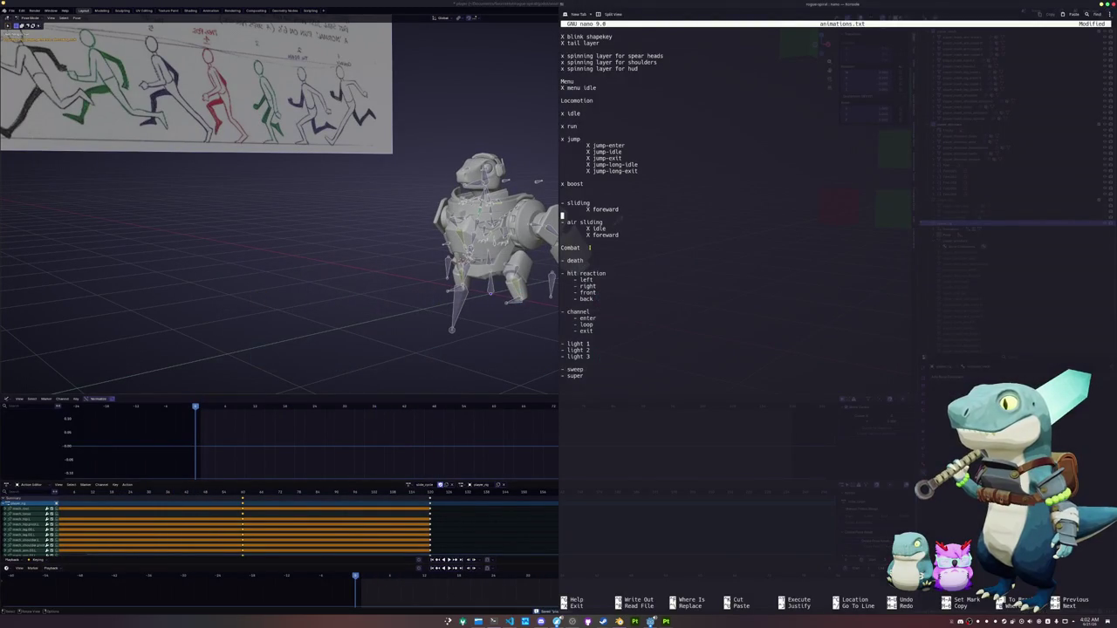
left_click(591, 203)
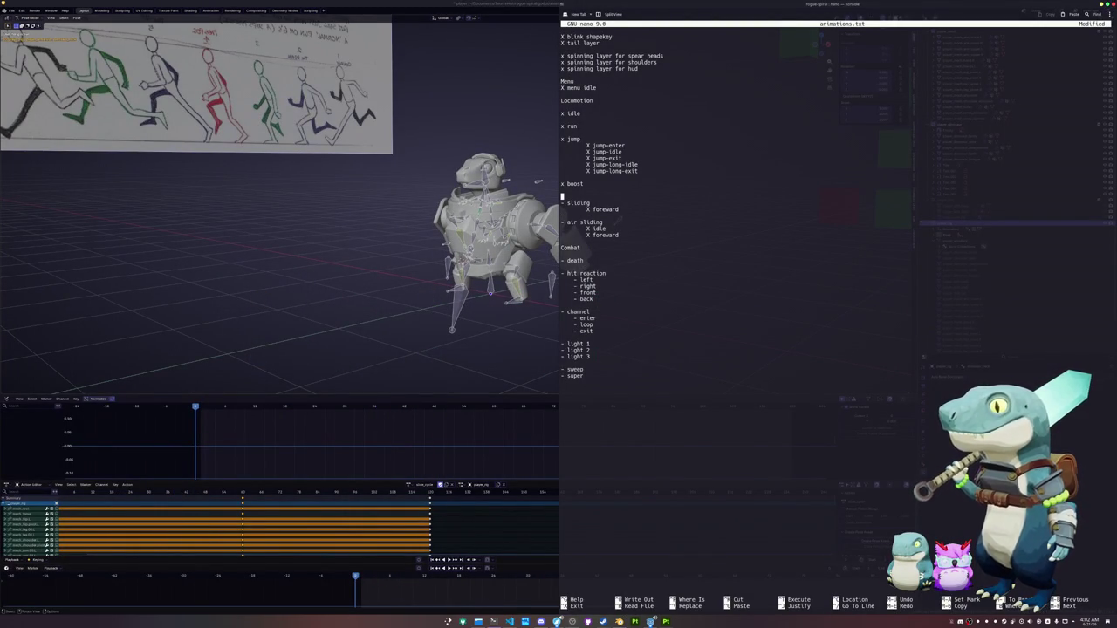
key("BackSpace")
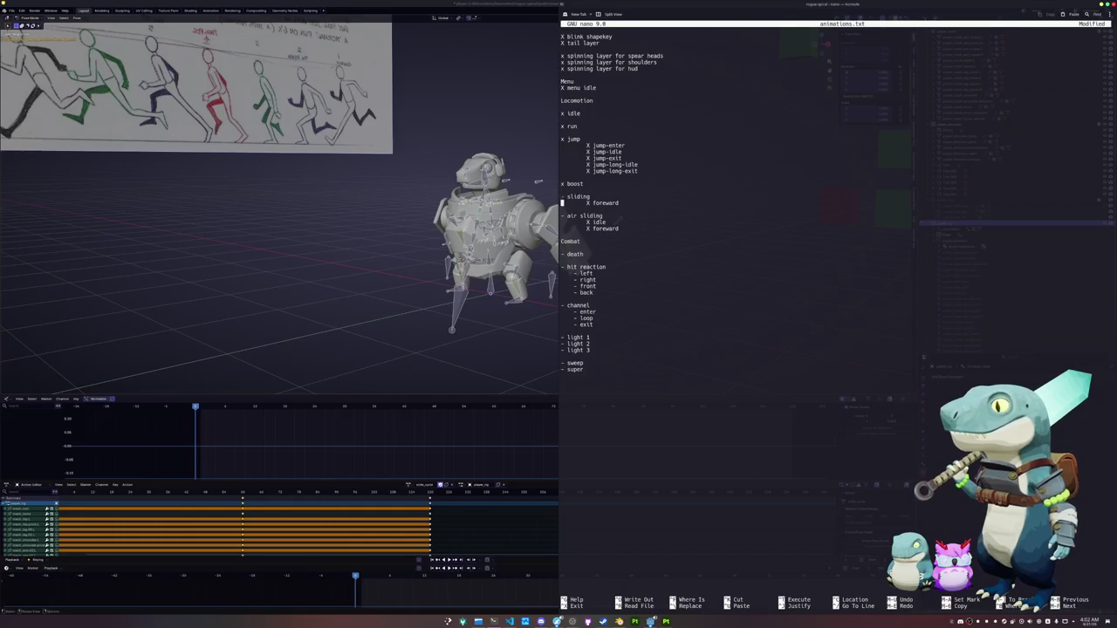
key("Return")
key("Return")
key("Return")
key("Up")
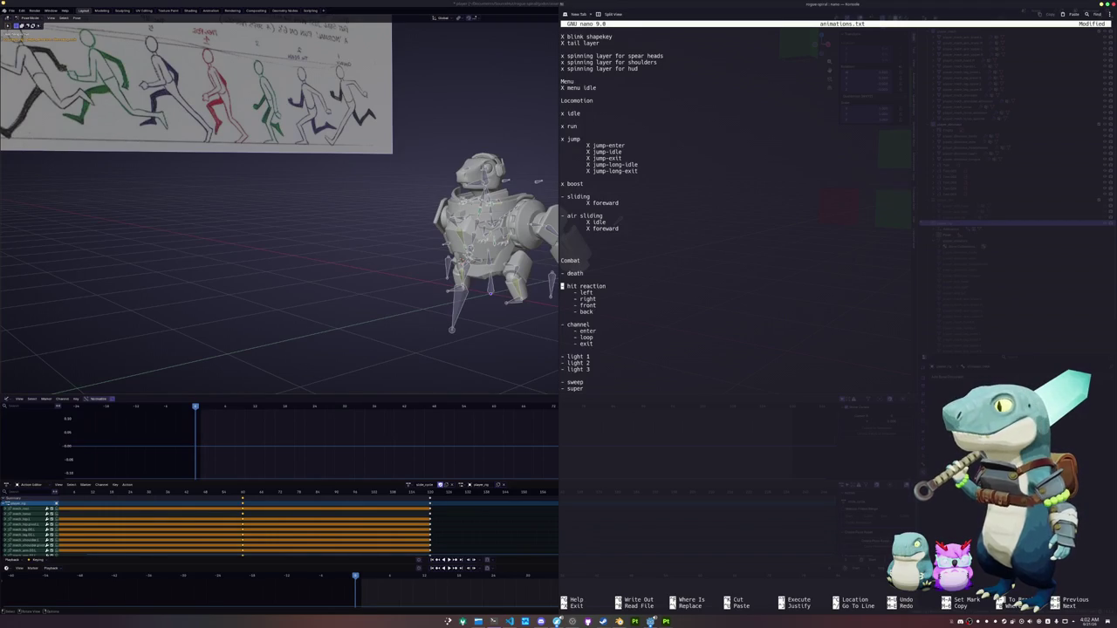
left_click(500, 357)
left_click(408, 485)
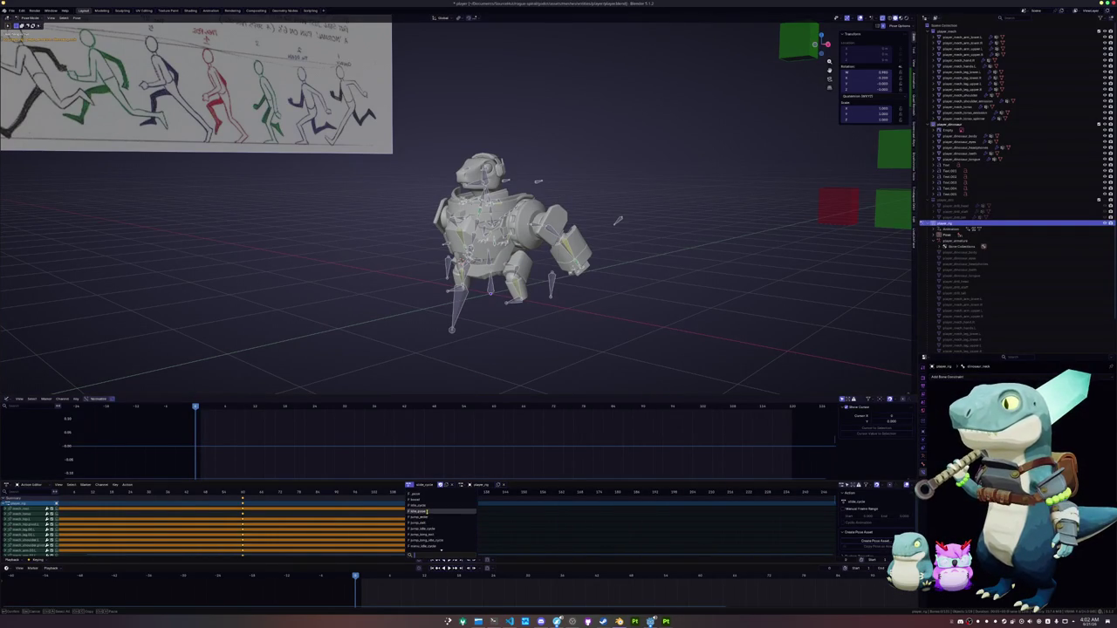
Assign idle_pose, copy the pose of all bones, briefly try another action, then reselect idle_pose
left_click(422, 517)
scroll(431, 337, "up", 5)
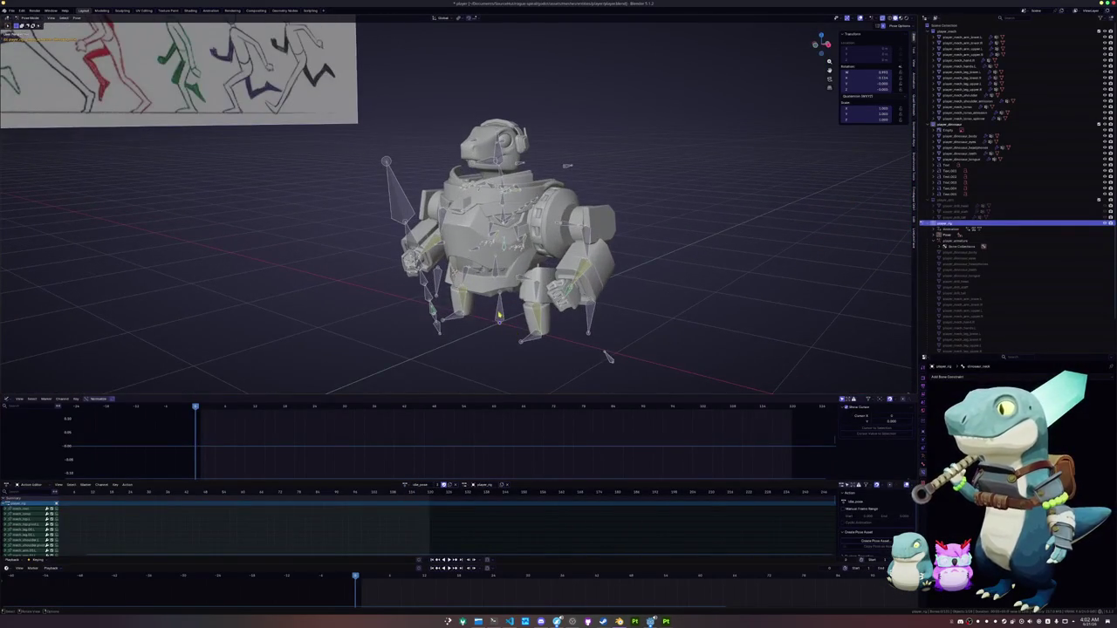
key("a")
key("ctrl+c")
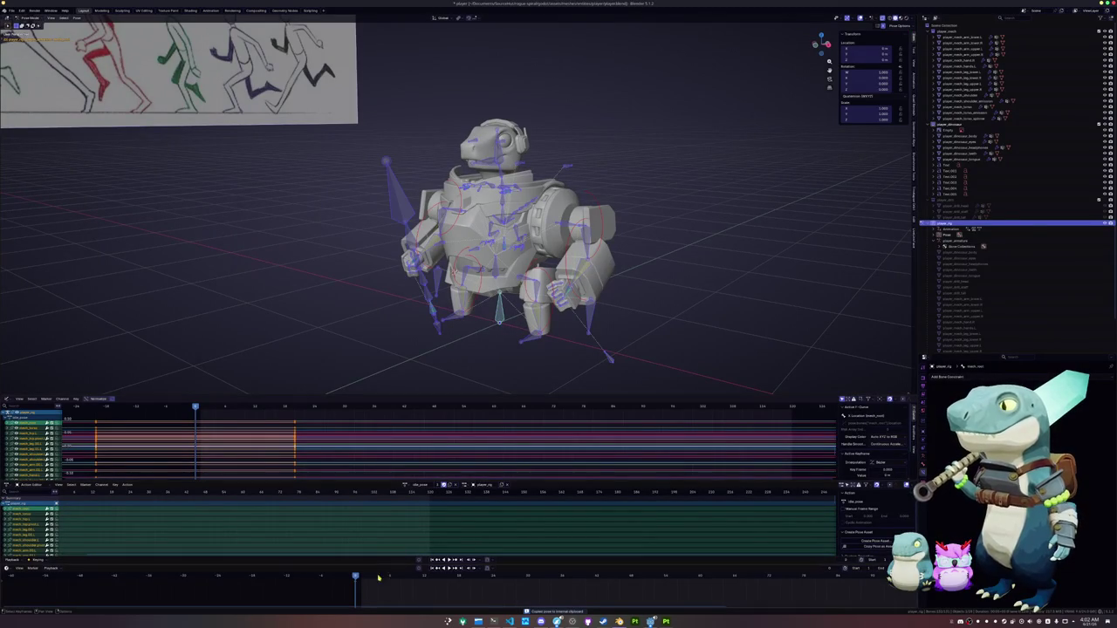
left_click(407, 485)
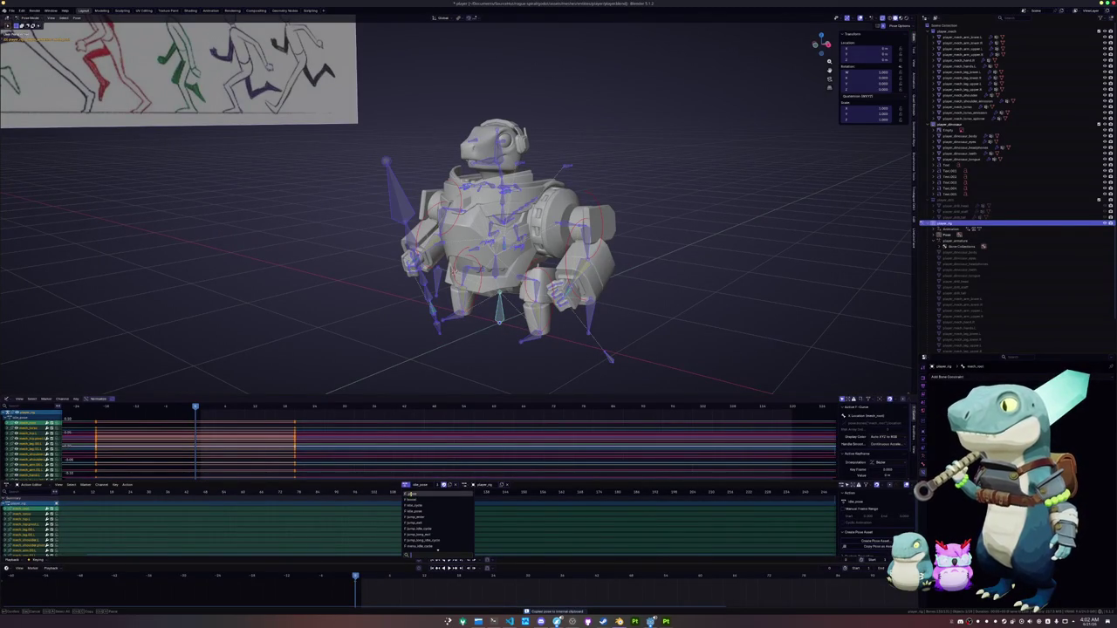
left_click(409, 494)
left_click(407, 485)
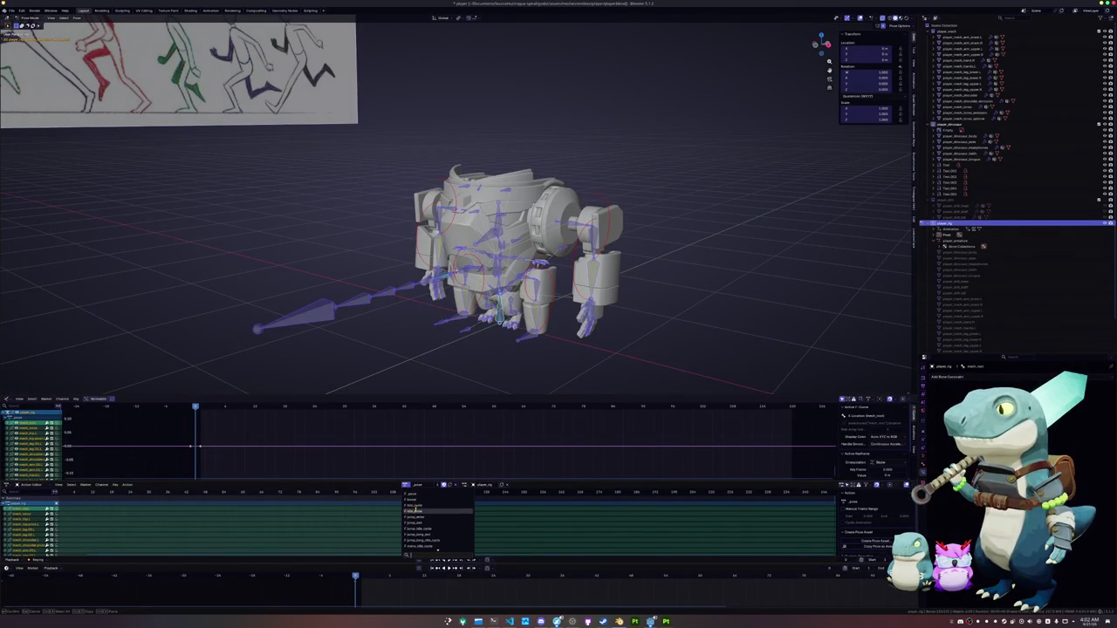
left_click(414, 511)
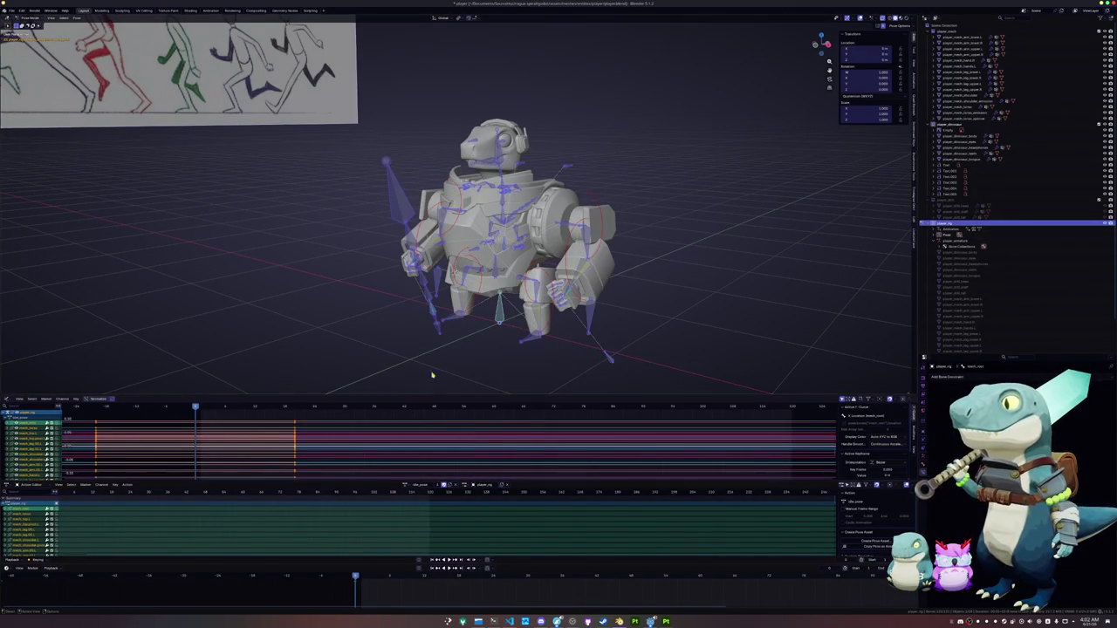
scroll(432, 376, "up", 3)
scroll(527, 295, "up", 3)
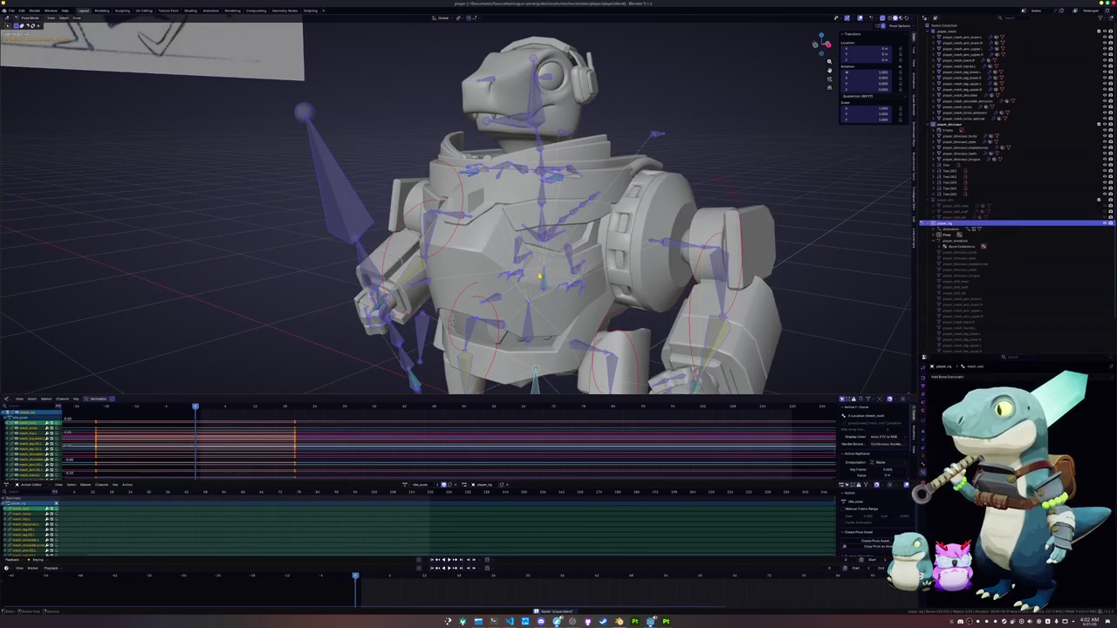
Enter Edit Mode on the armature, deselect everything, and select a bone by the right leg
key("Tab")
middle_click_drag(541, 276, 559, 297)
scroll(559, 297, "up", 2)
scroll(583, 326, "up", 2)
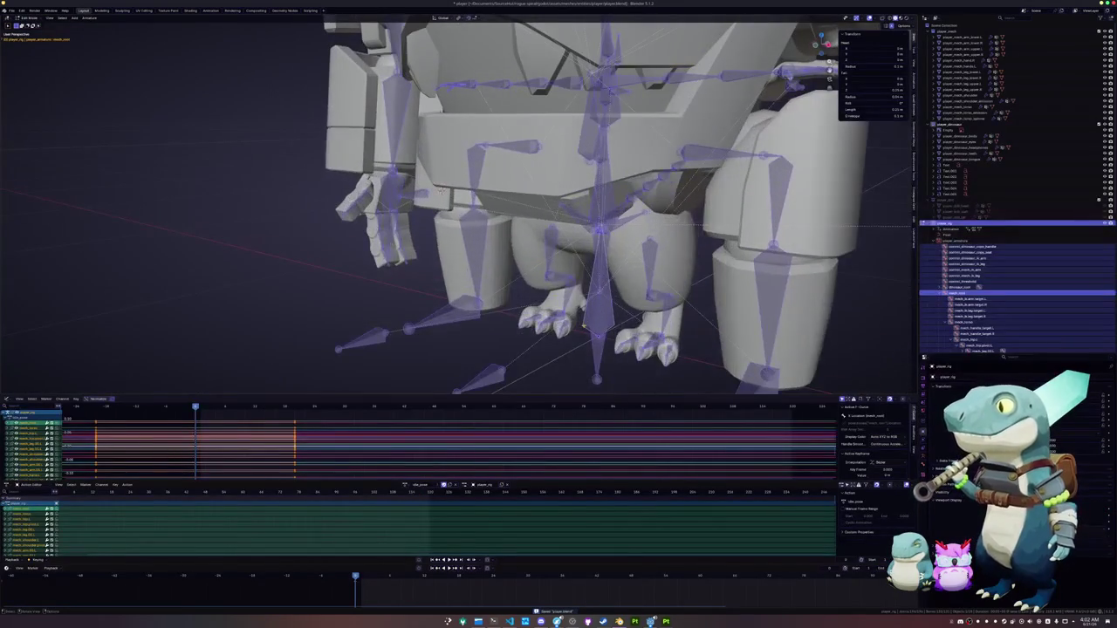
key("alt+a")
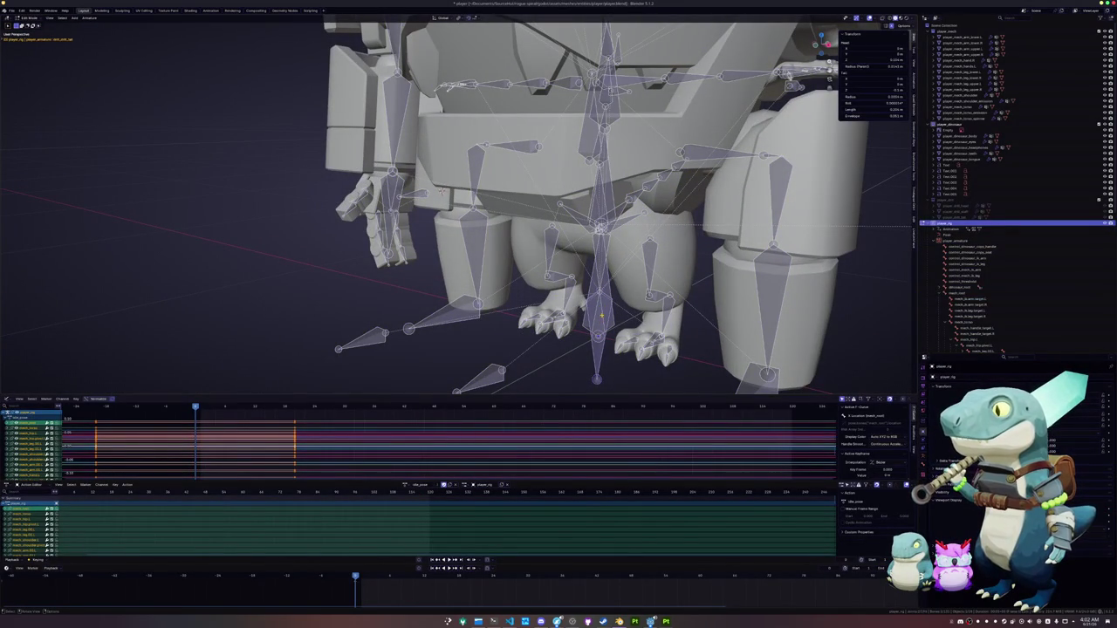
scroll(600, 297, "up", 2)
scroll(596, 262, "up", 1)
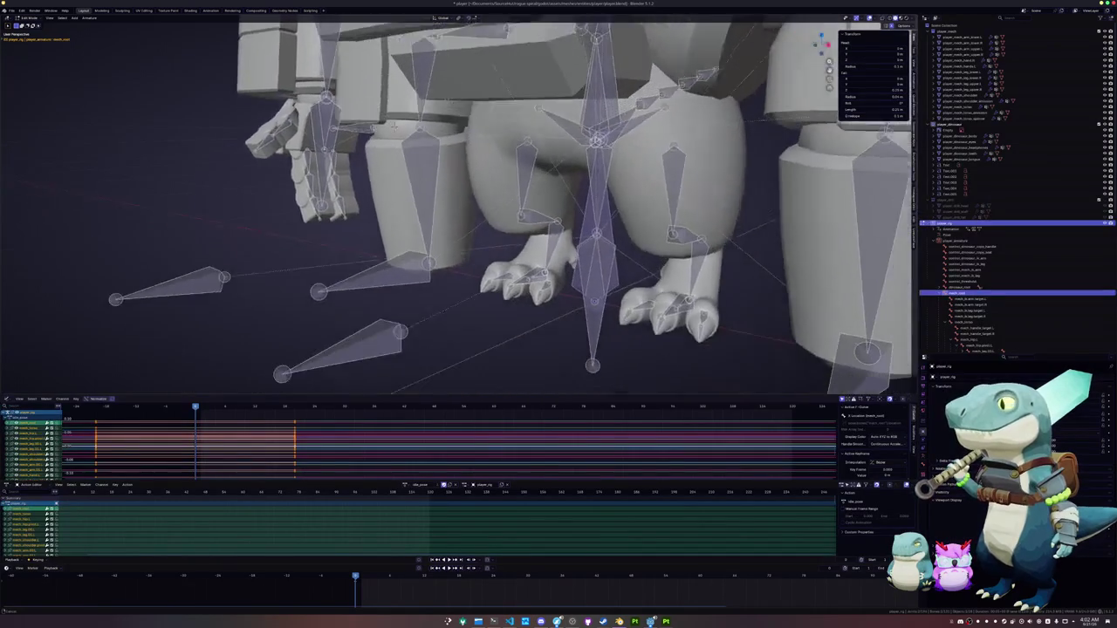
scroll(590, 223, "up", 2)
left_click(617, 234)
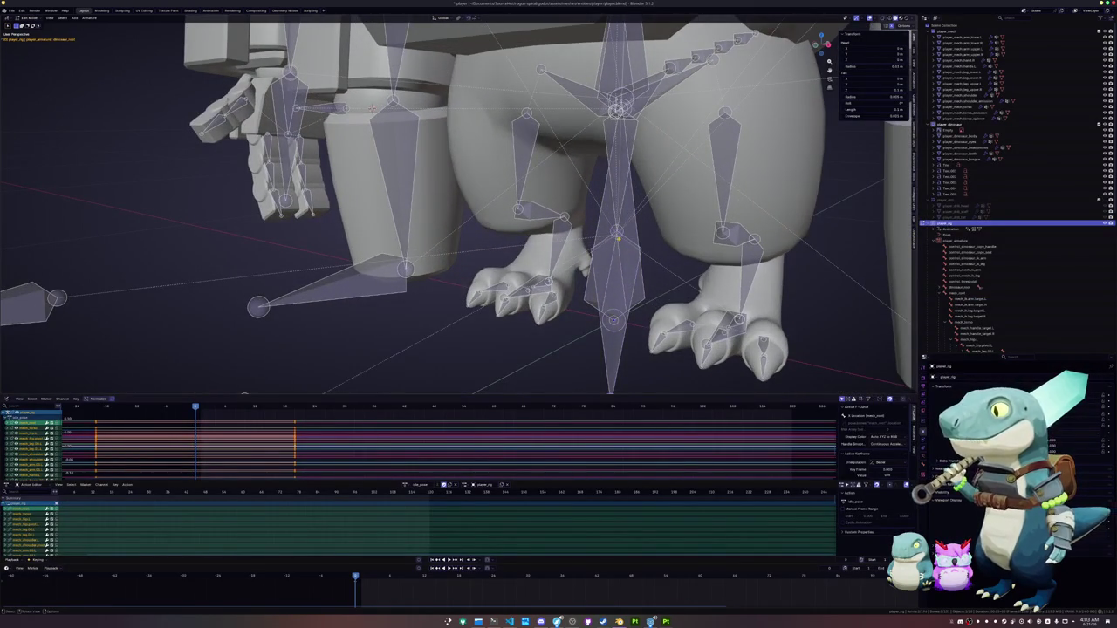
Orbit out to an angled side view, then a left-front view of the whole mech
scroll(559, 209, "down", 3)
mouse_move(611, 218)
middle_mouse_down()
mouse_move(524, 226)
mouse_move(541, 254)
mouse_move(324, 375)
mouse_move(358, 384)
middle_mouse_up()
scroll(454, 210, "down", 3)
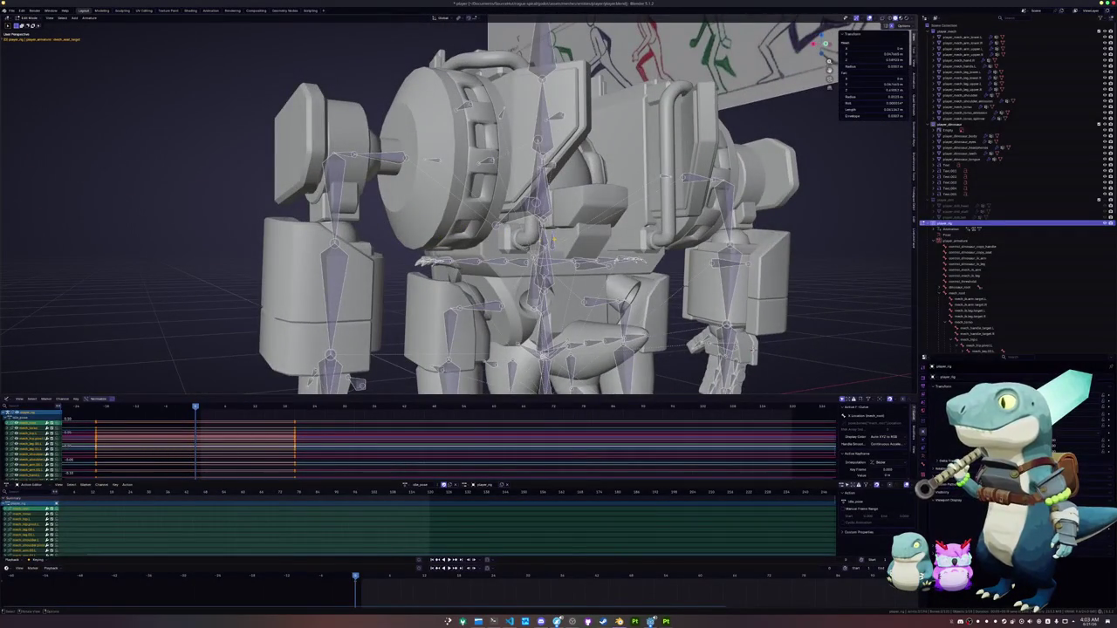
scroll(454, 210, "down", 3)
mouse_move(454, 210)
middle_mouse_down()
mouse_move(393, 175)
mouse_move(462, 227)
middle_mouse_up()
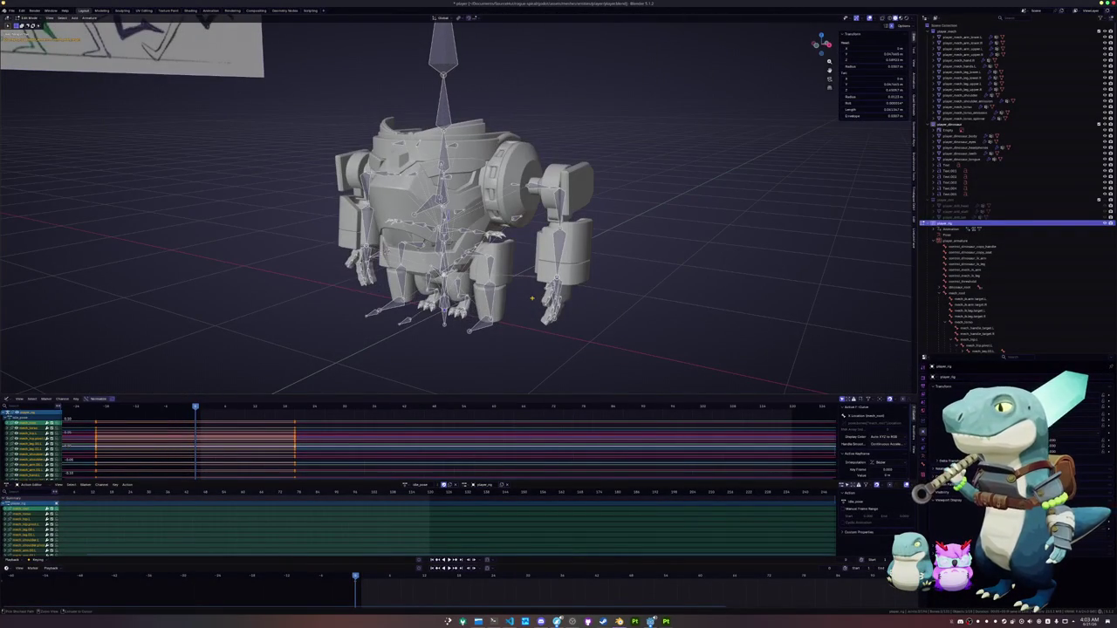
Try a first parenting option, then orbit to a raised three-quarter view of the rig
key("ctrl+p")
left_click(532, 301)
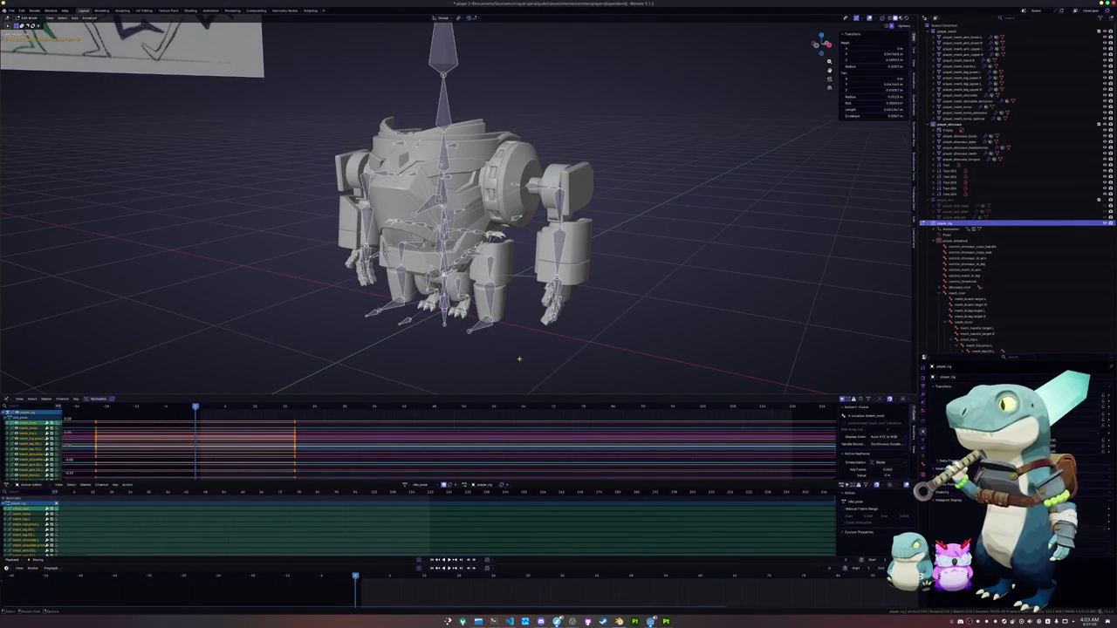
scroll(533, 300, "up", 5)
middle_click_drag(533, 300, 489, 279)
middle_click_drag(396, 373, 396, 373)
scroll(396, 374, "up", 4)
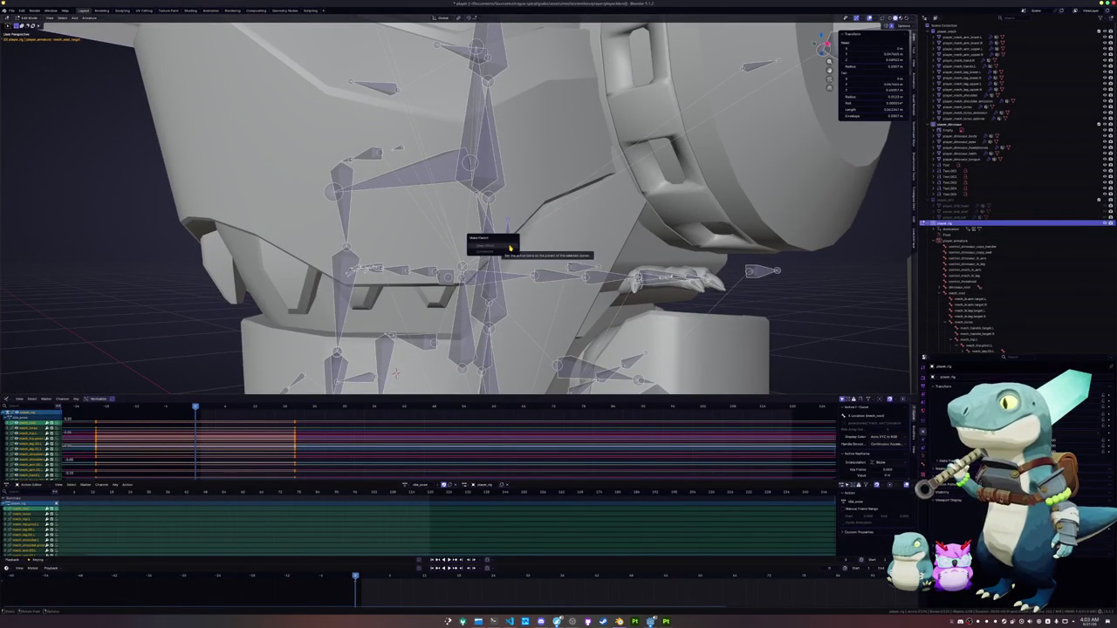
scroll(395, 373, "down", 6)
mouse_move(397, 374)
middle_mouse_down()
mouse_move(376, 384)
mouse_move(376, 366)
middle_mouse_up()
scroll(375, 367, "up", 3)
scroll(376, 367, "up", 2)
scroll(375, 367, "up", 2)
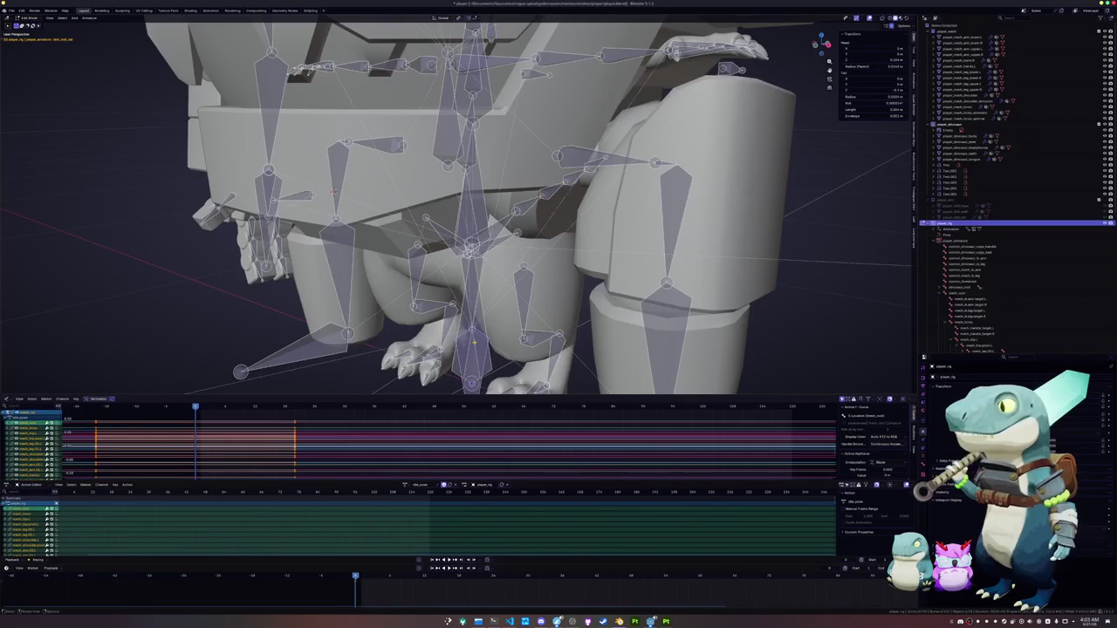
Select the mech_root and parent bones, parent with Keep Offset, and exit Edit Mode
left_click(472, 349)
left_click(471, 349)
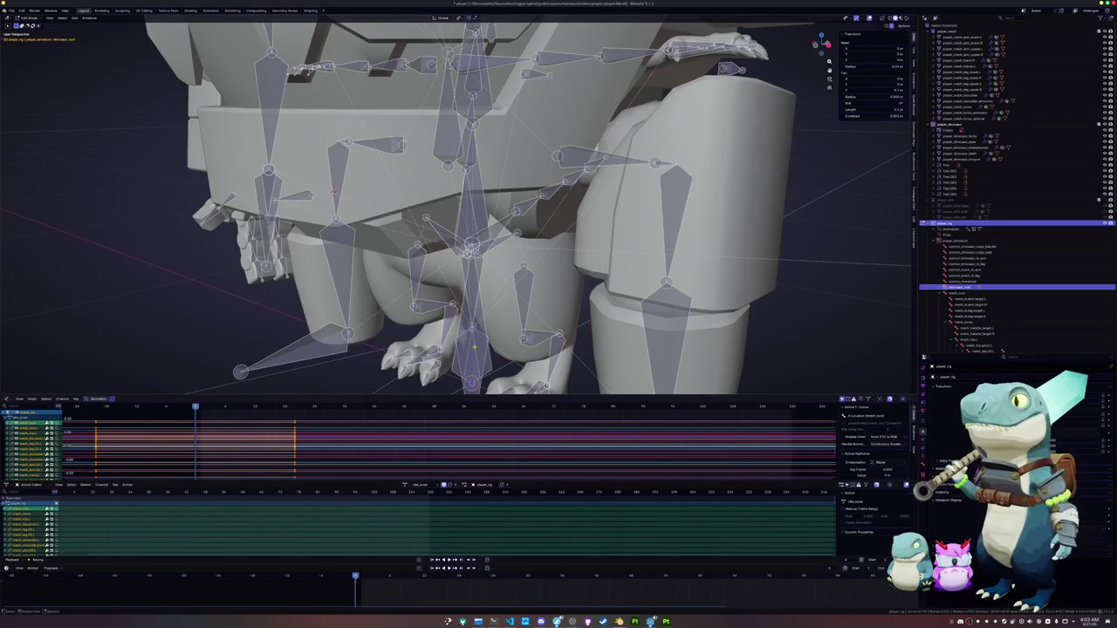
middle_click_drag(472, 349, 906, 308)
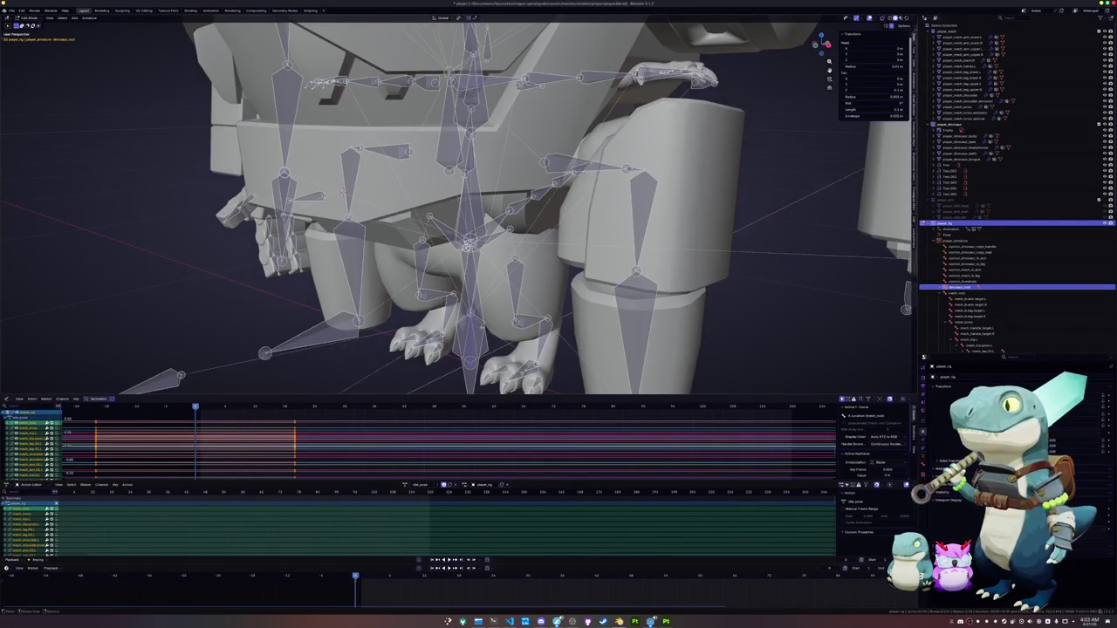
left_click(906, 308)
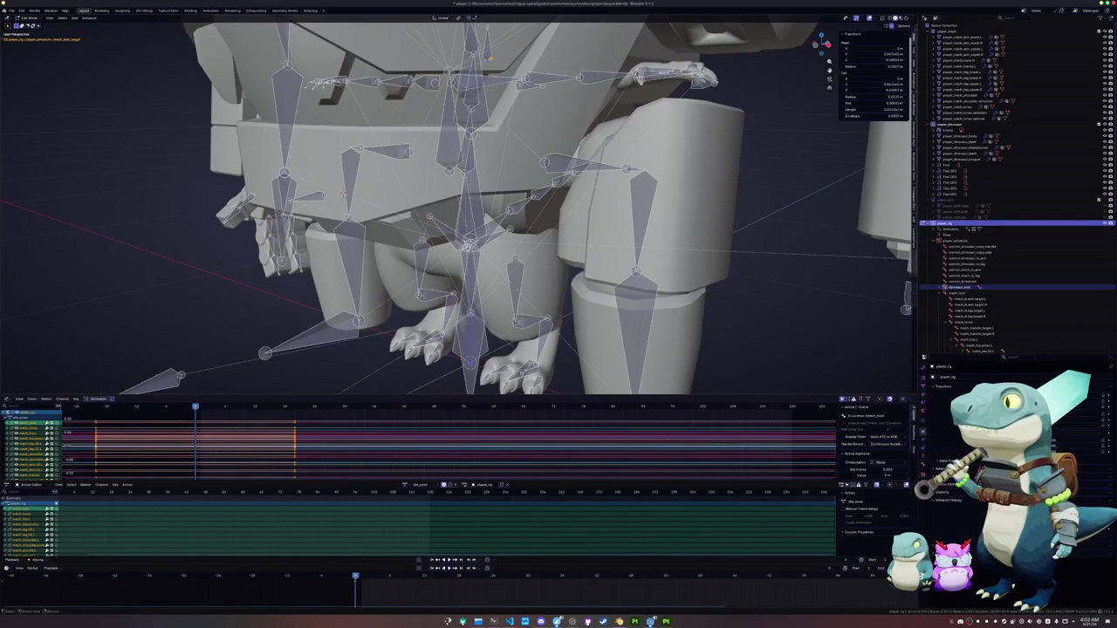
key("ctrl+p")
left_click(491, 60)
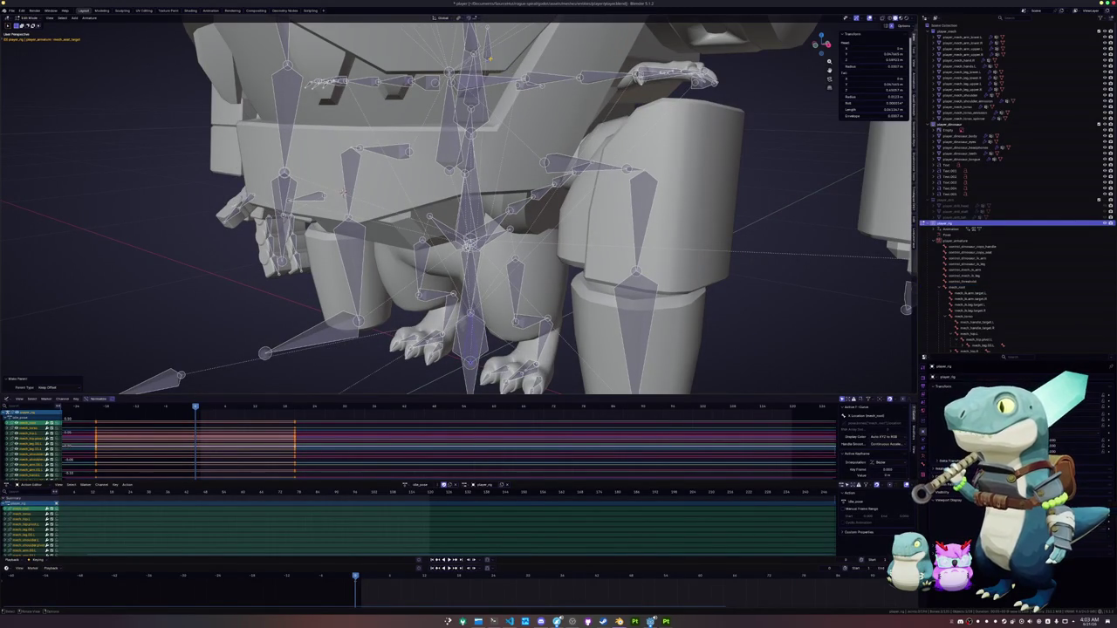
key("Tab")
Return to Object Mode, enter Pose Mode, and assign the menu_idle_pose action to the rig
left_click(445, 253)
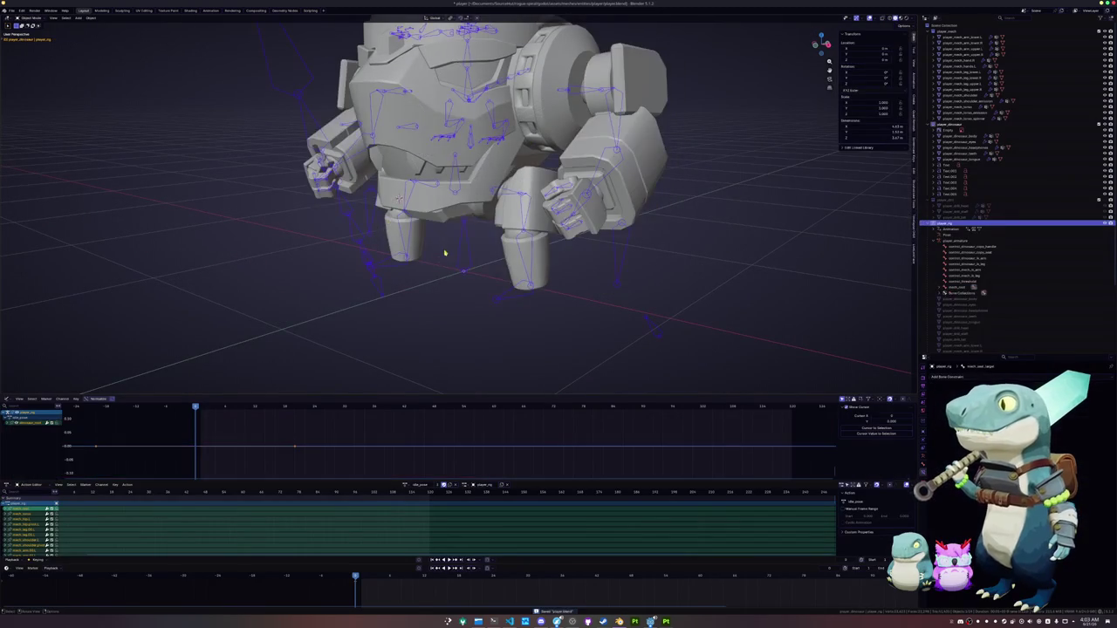
middle_click_drag(464, 262, 467, 258)
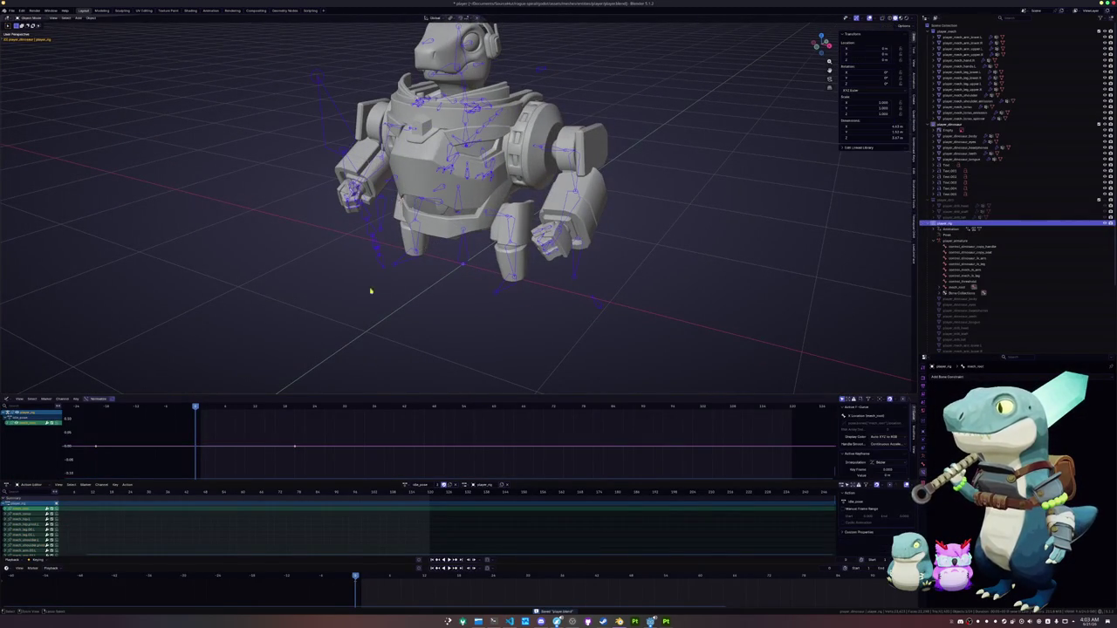
key("ctrl+Tab")
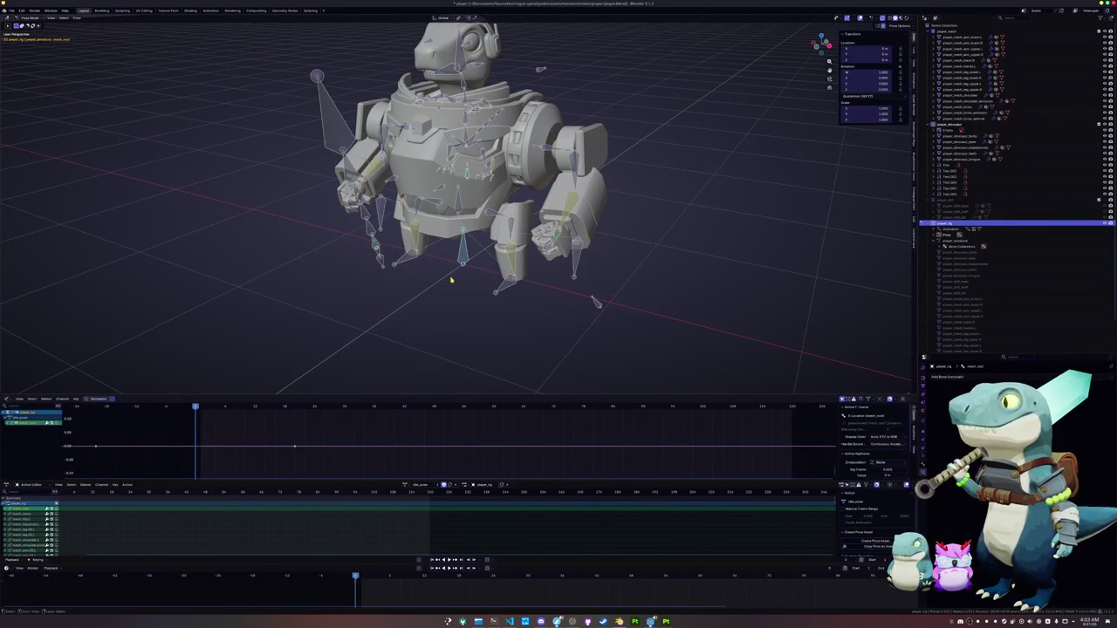
left_click(405, 485)
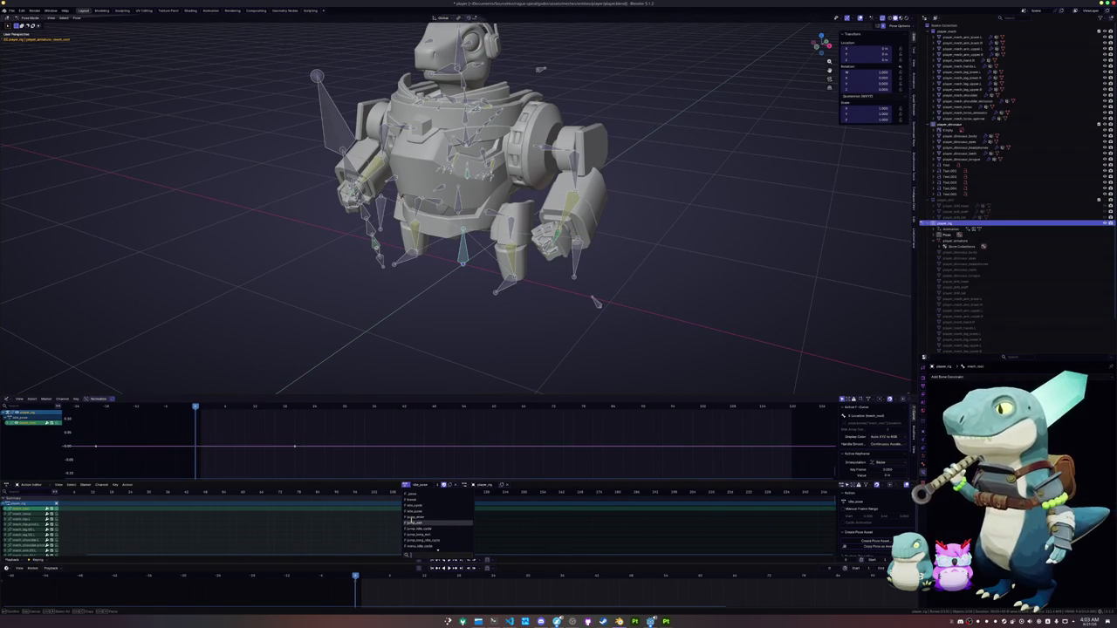
left_click(419, 533)
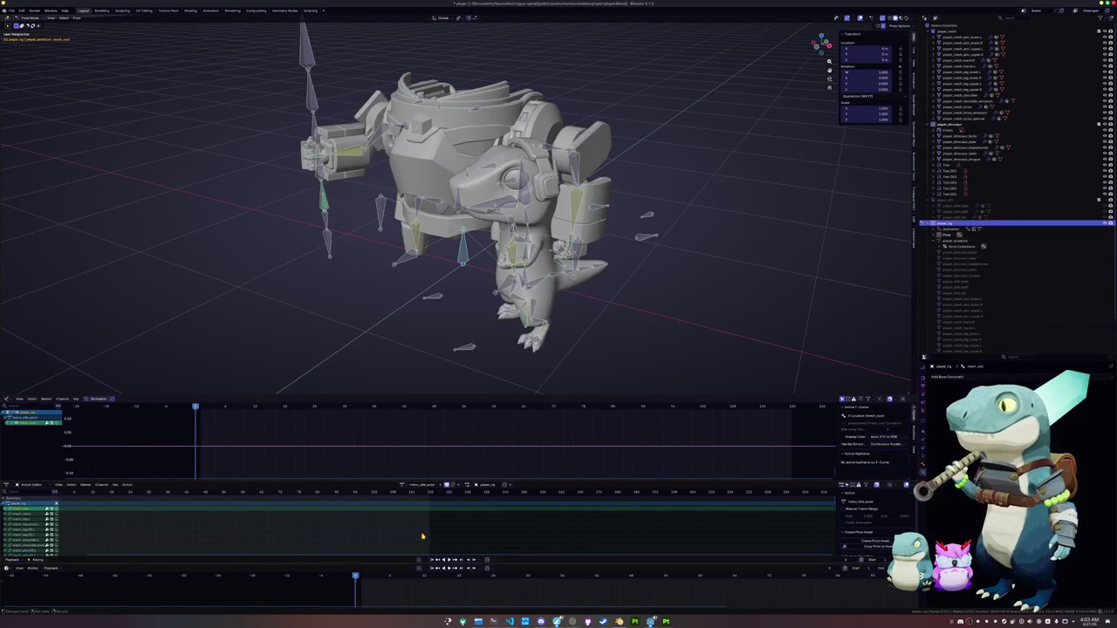
mouse_move(328, 230)
middle_mouse_down()
mouse_move(410, 201)
mouse_move(401, 261)
middle_mouse_up()
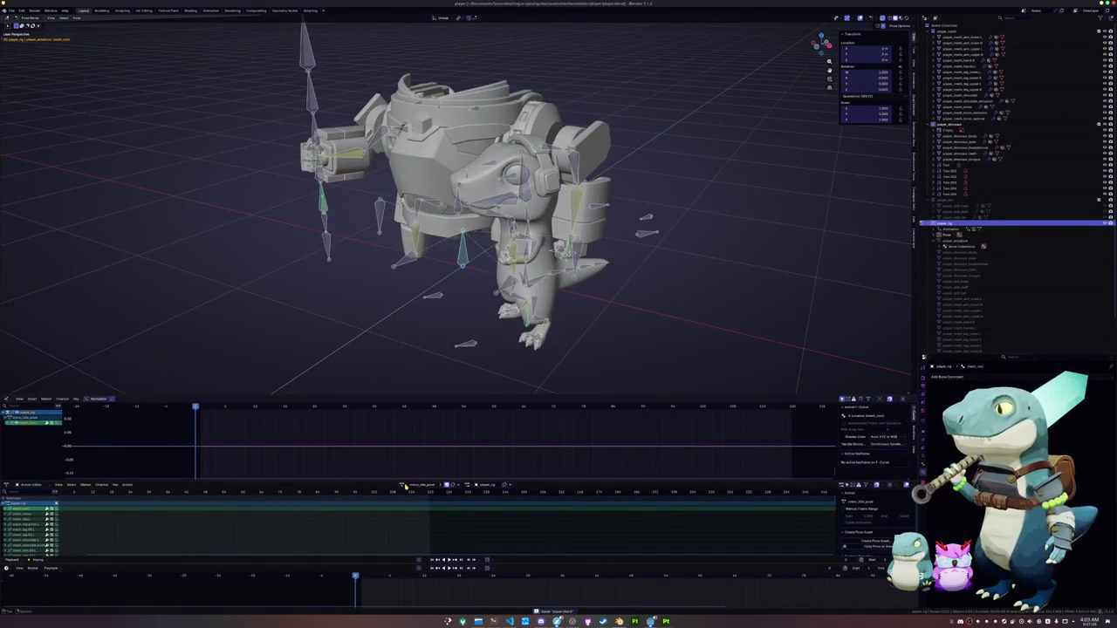
left_click(404, 485)
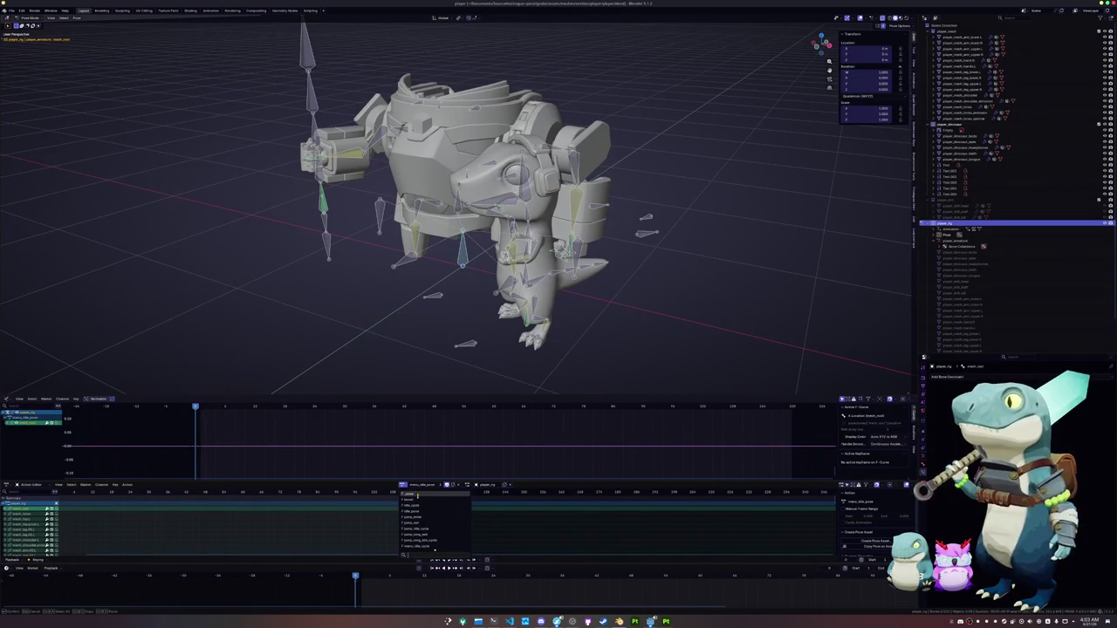
Scroll through the rig's list of actions, then switch to the Godot editor
scroll(418, 496, "down", 3)
scroll(417, 495, "down", 3)
scroll(417, 498, "down", 2)
scroll(417, 501, "down", 3)
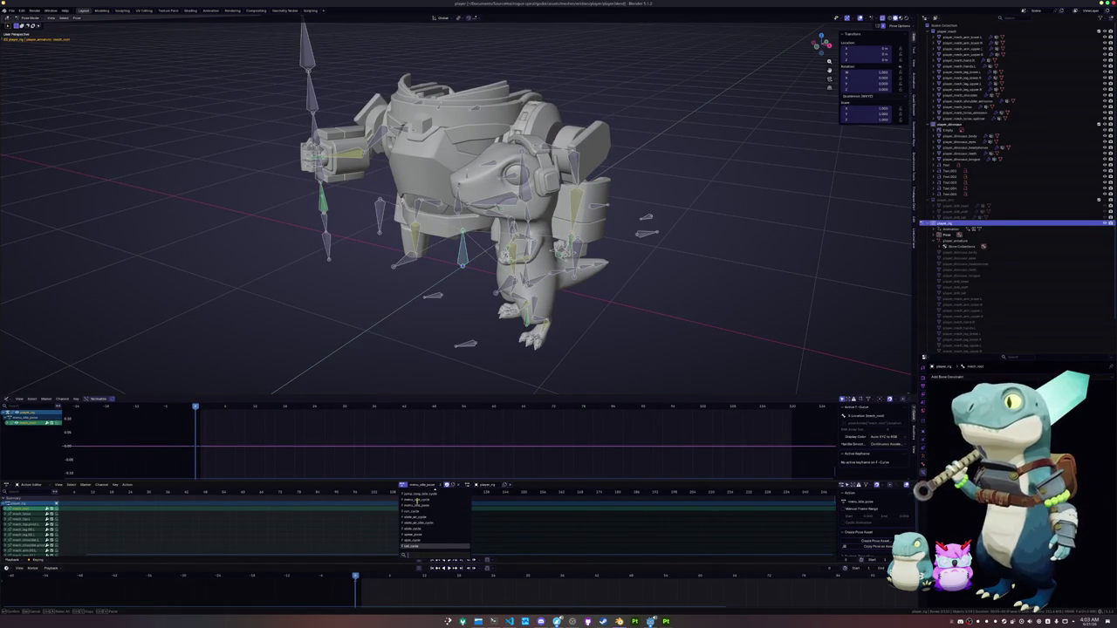
scroll(418, 510, "up", 5)
scroll(417, 511, "up", 3)
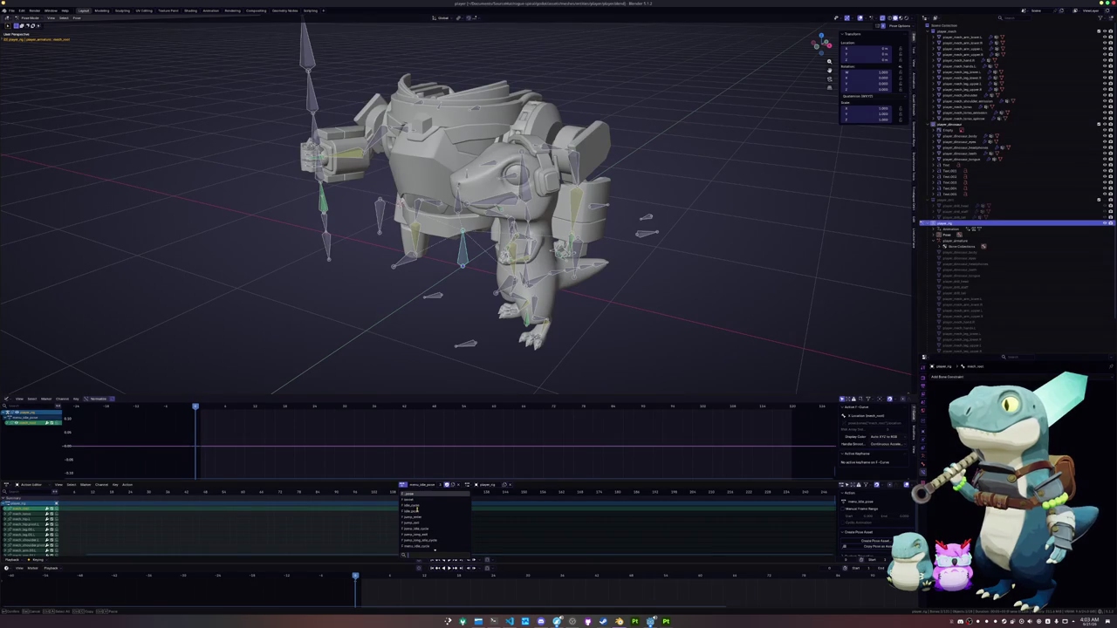
scroll(416, 512, "down", 4)
scroll(418, 532, "down", 4)
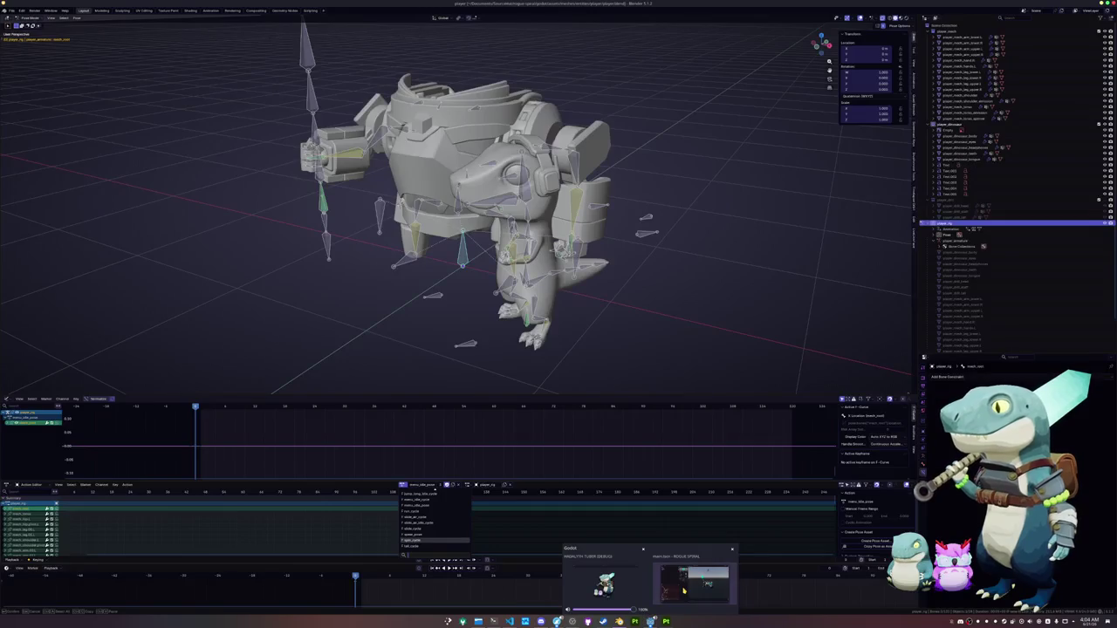
left_click(695, 583)
scroll(605, 433, "up", 3)
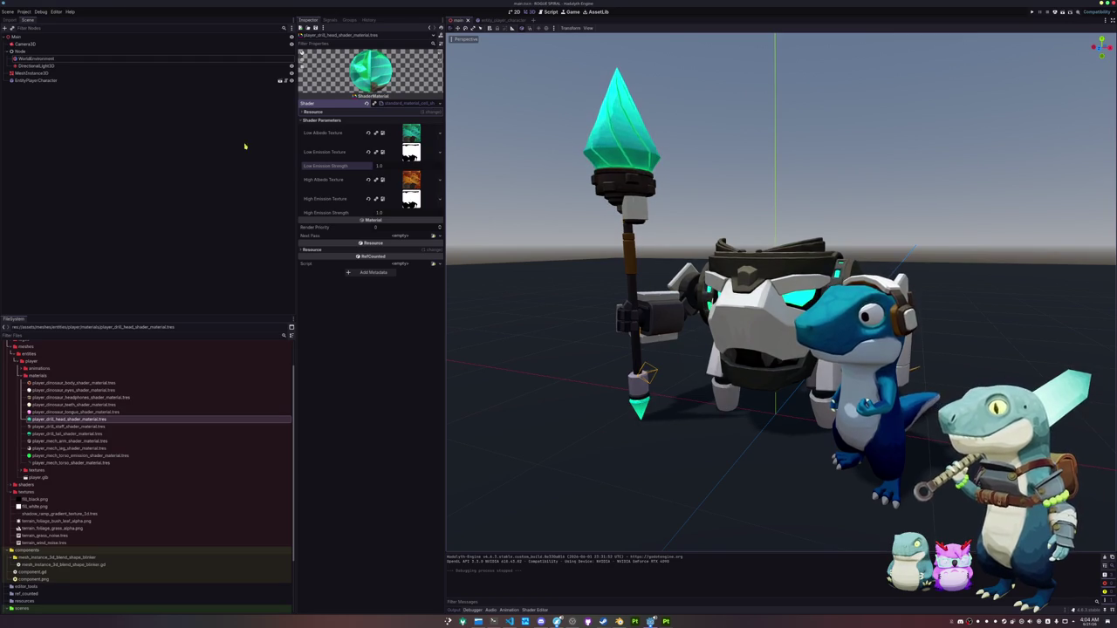
In Shader Globals, drag player_heat_percentage up to preview the glow, then reset it to 0.0
left_click(24, 12)
left_click(44, 25)
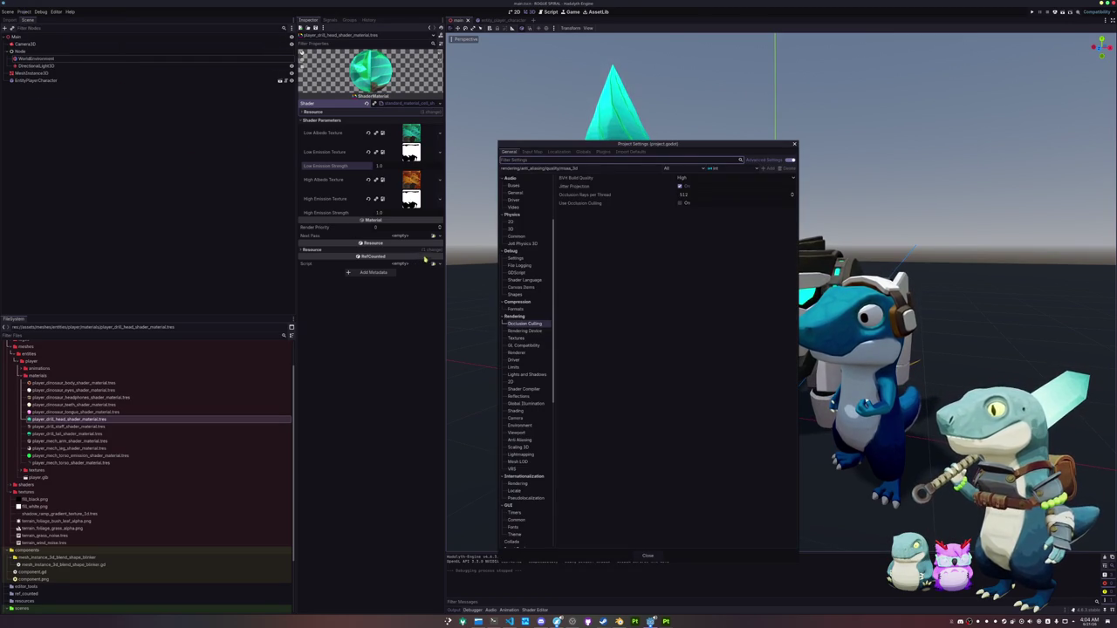
left_click_drag(607, 147, 256, 162)
left_click(207, 166)
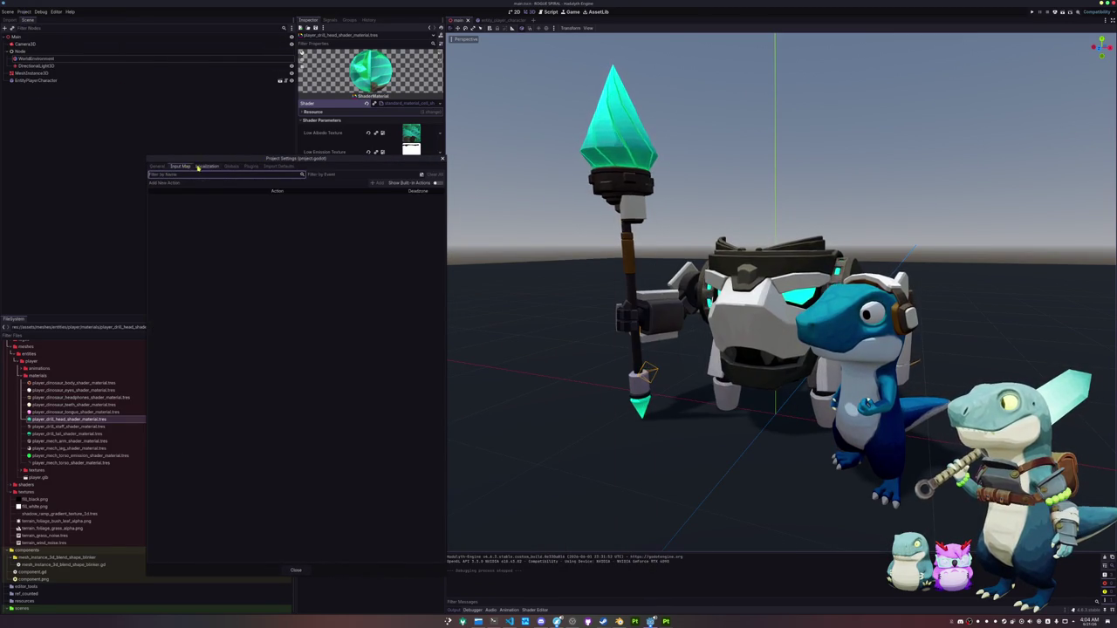
left_click(231, 166)
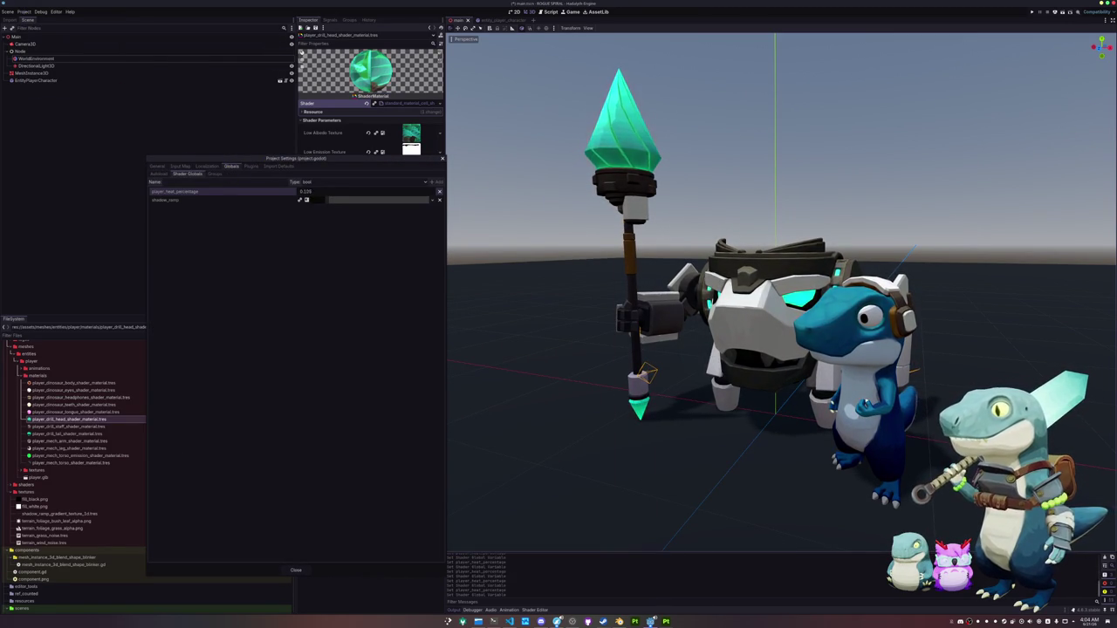
left_click_drag(315, 191, 393, 191)
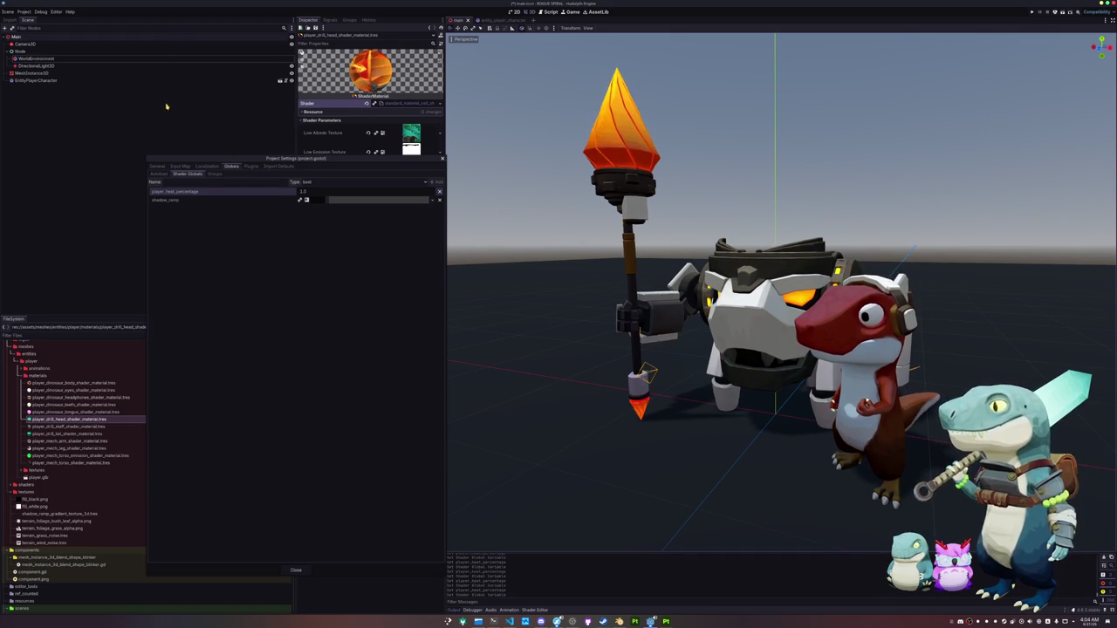
left_click(299, 200)
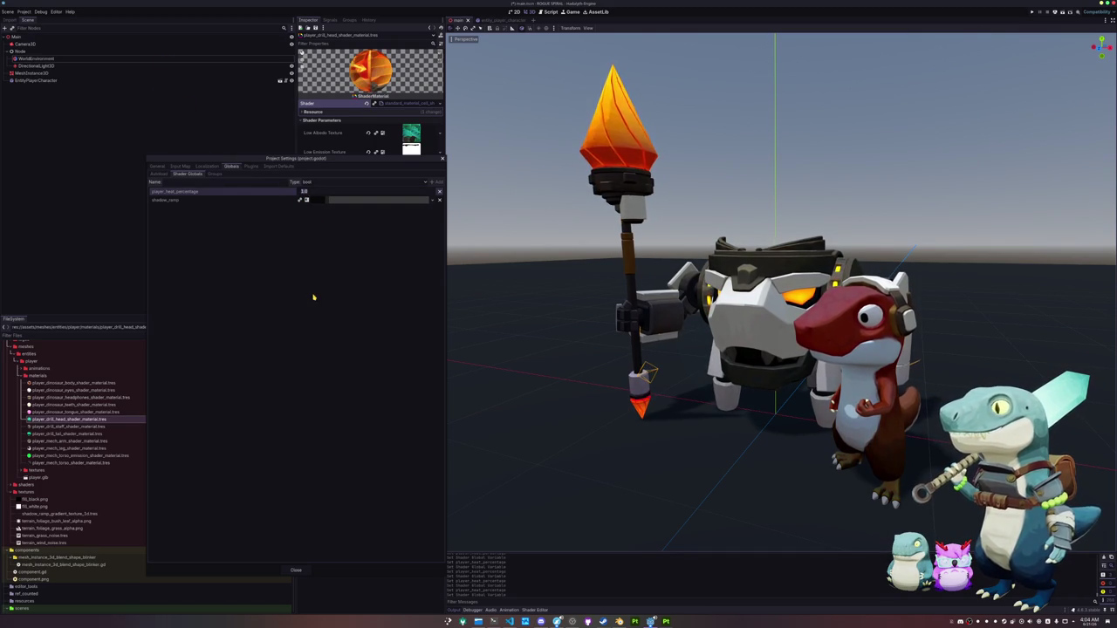
left_click(296, 570)
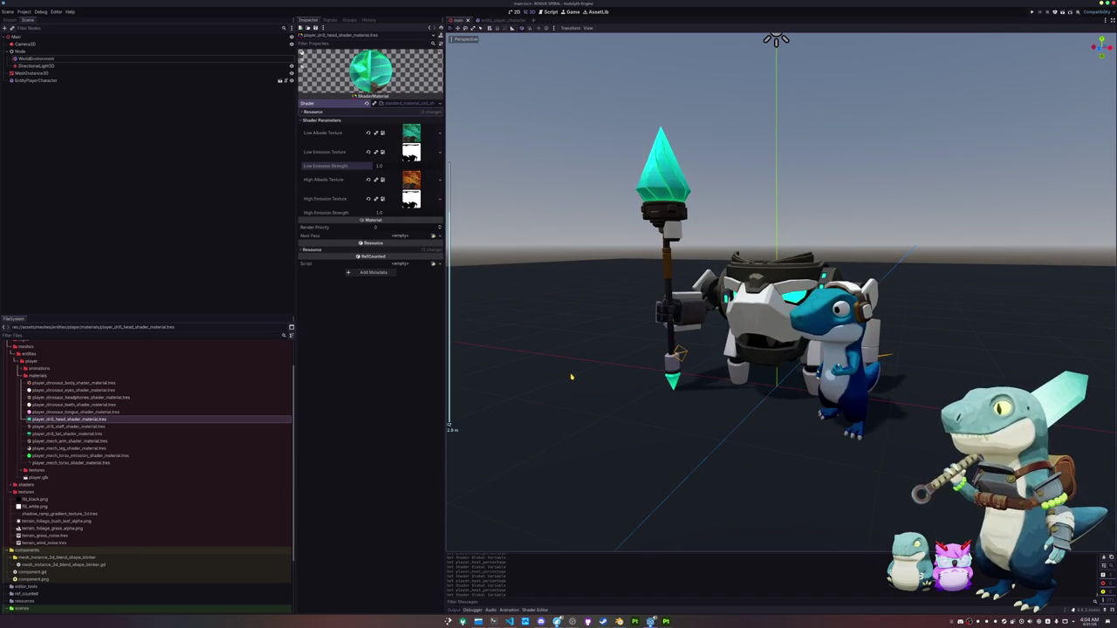
key("alt+Tab")
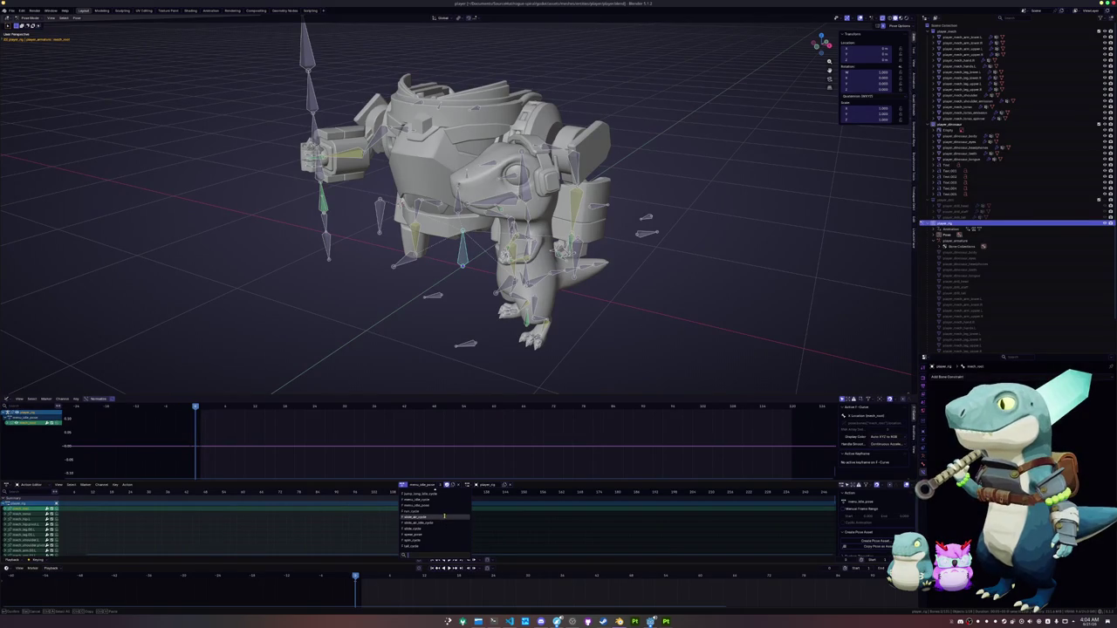
Scroll up and down through the rig's action list, then bring up the animations.txt checklist in nano
scroll(442, 518, "up", 1)
scroll(443, 519, "up", 2)
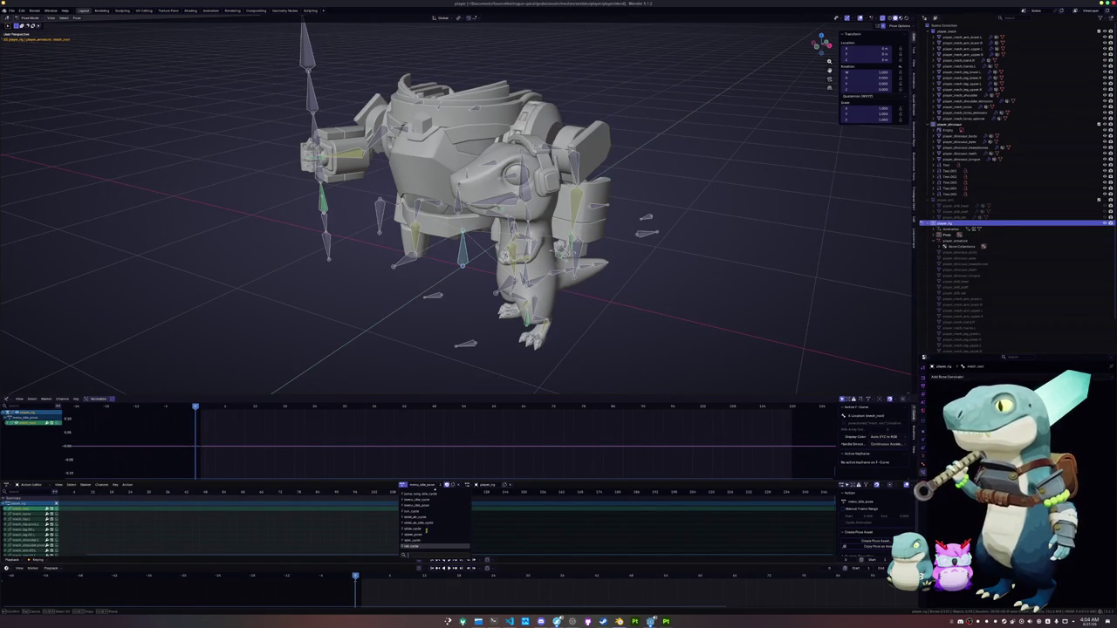
scroll(422, 532, "down", 3)
scroll(419, 532, "down", 1)
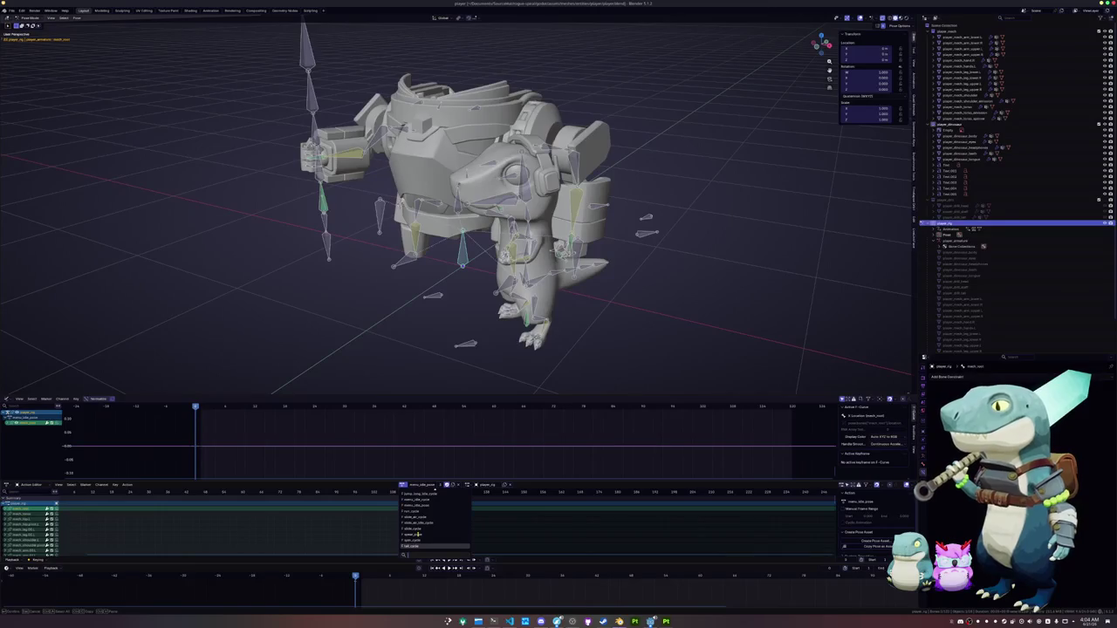
scroll(418, 535, "up", 2)
scroll(419, 532, "up", 2)
scroll(420, 531, "up", 1)
scroll(422, 527, "up", 3)
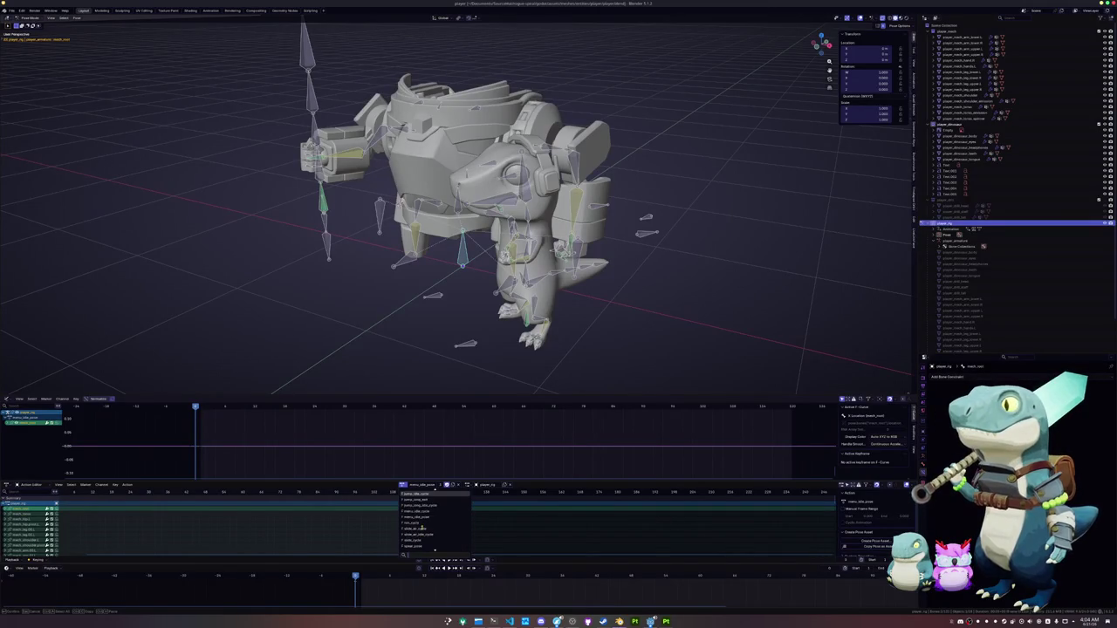
scroll(421, 528, "up", 1)
scroll(422, 528, "up", 1)
scroll(421, 528, "up", 1)
scroll(422, 529, "up", 1)
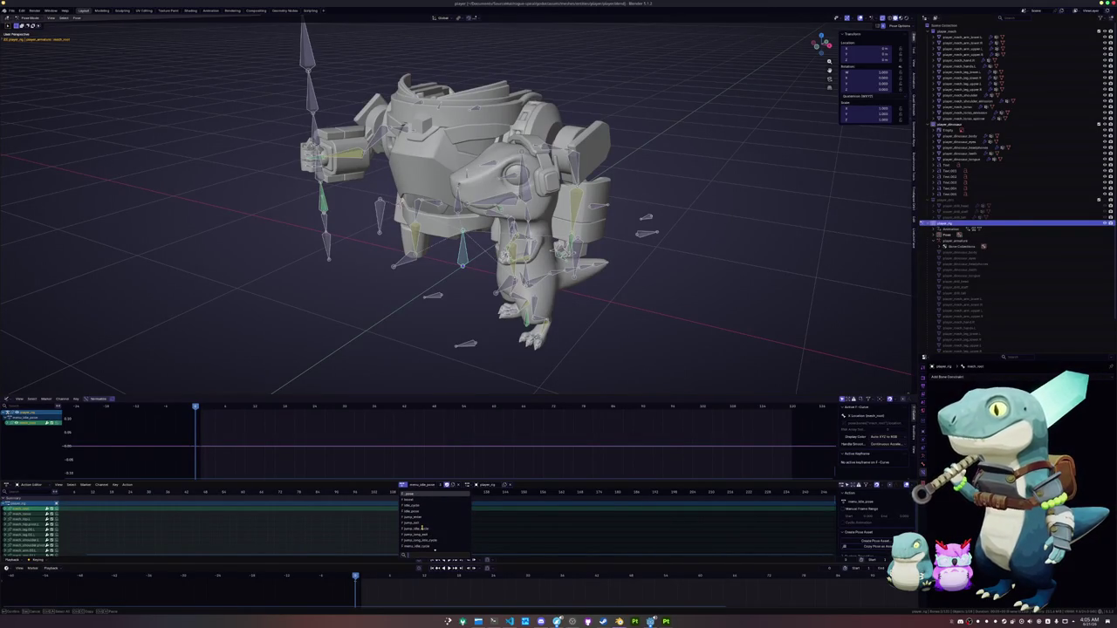
scroll(421, 528, "down", 1)
scroll(422, 528, "down", 1)
scroll(422, 528, "down", 2)
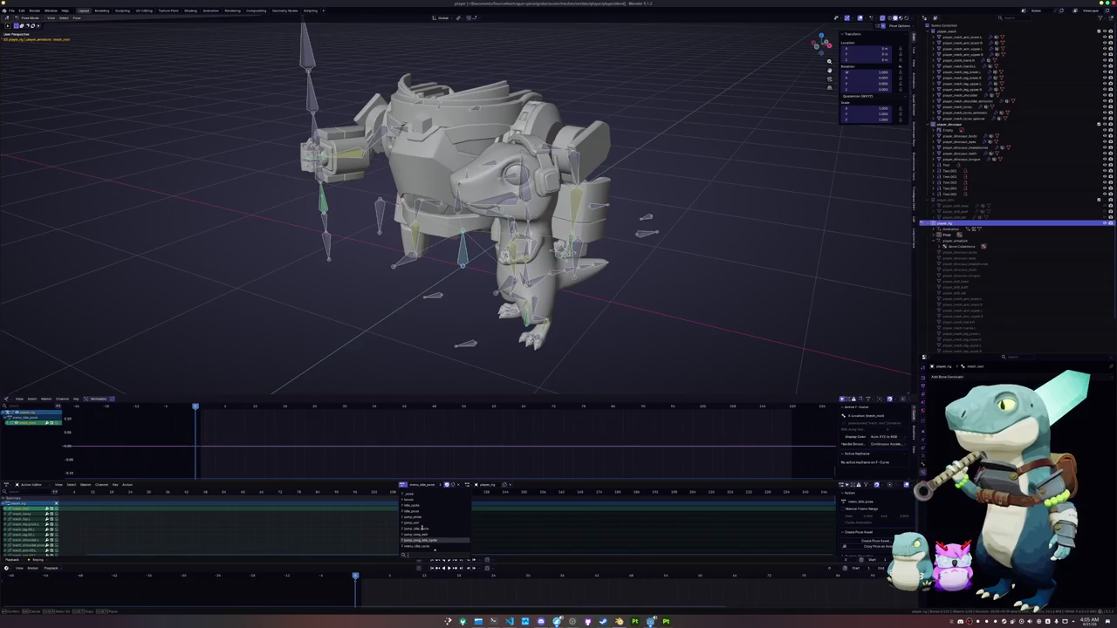
scroll(422, 528, "down", 2)
scroll(422, 529, "down", 2)
scroll(421, 528, "down", 1)
scroll(421, 528, "down", 1)
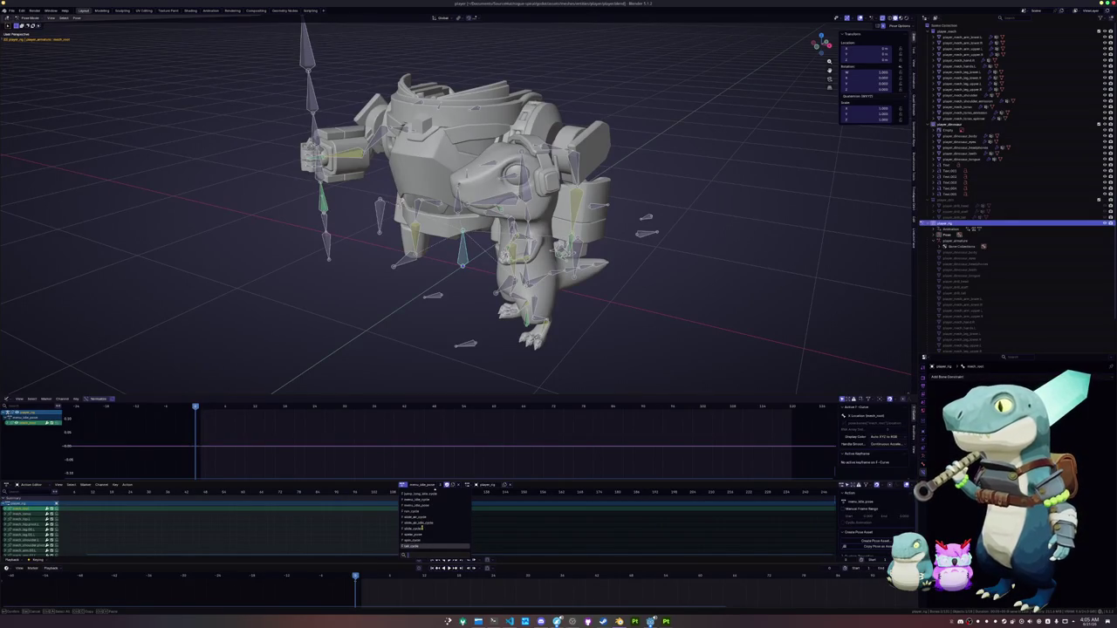
scroll(422, 528, "down", 2)
scroll(422, 528, "up", 2)
scroll(422, 528, "up", 2)
scroll(422, 528, "up", 2)
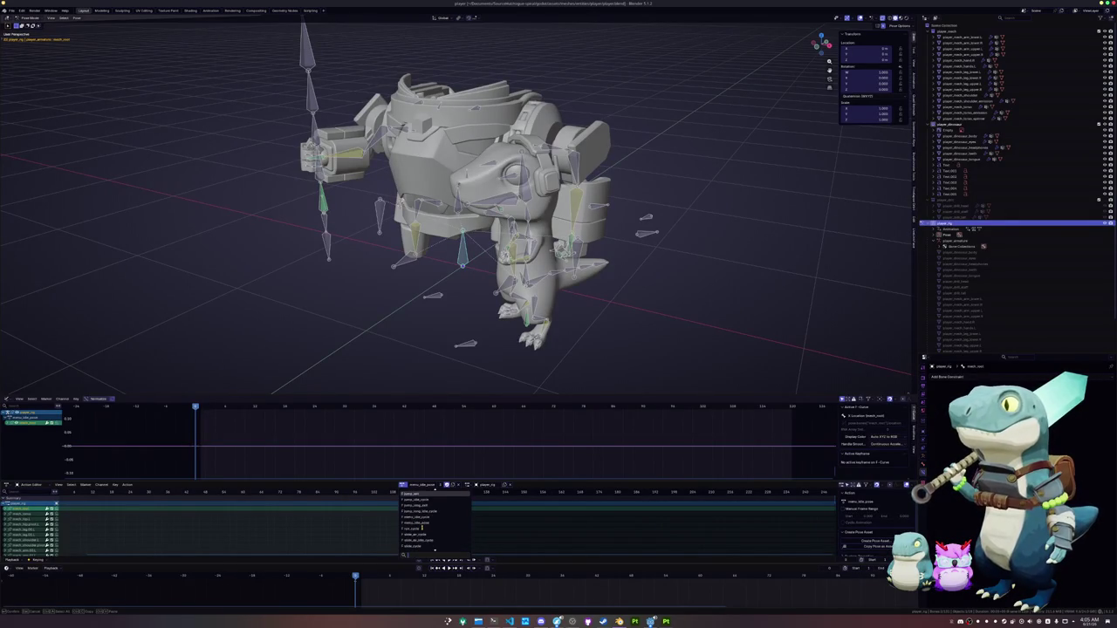
scroll(421, 528, "down", 1)
scroll(421, 528, "up", 1)
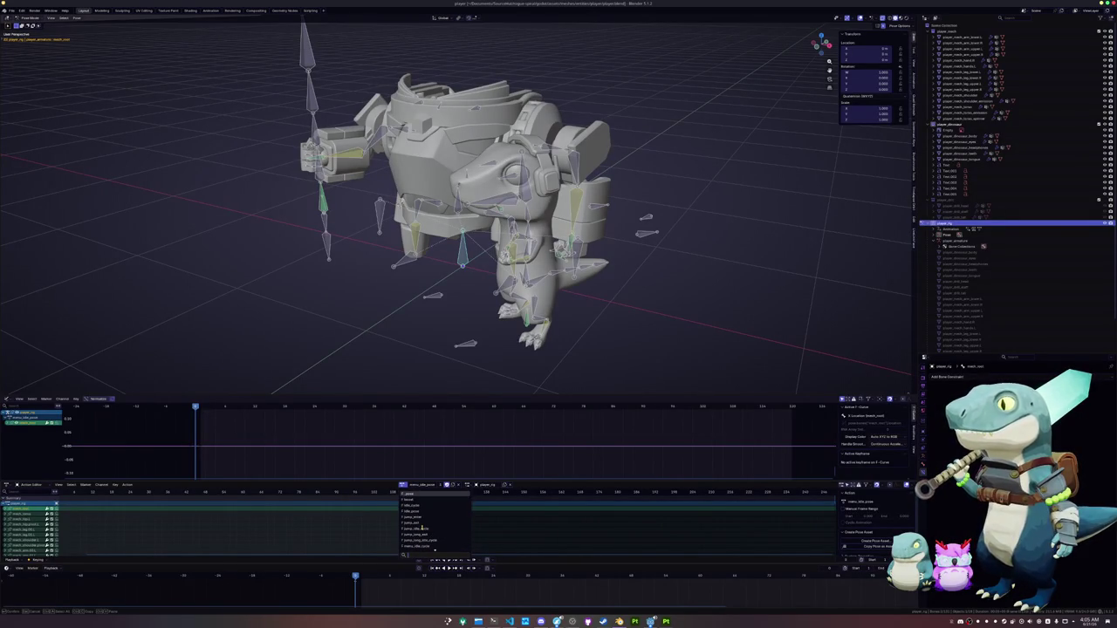
scroll(426, 536, "down", 1)
left_click(494, 622)
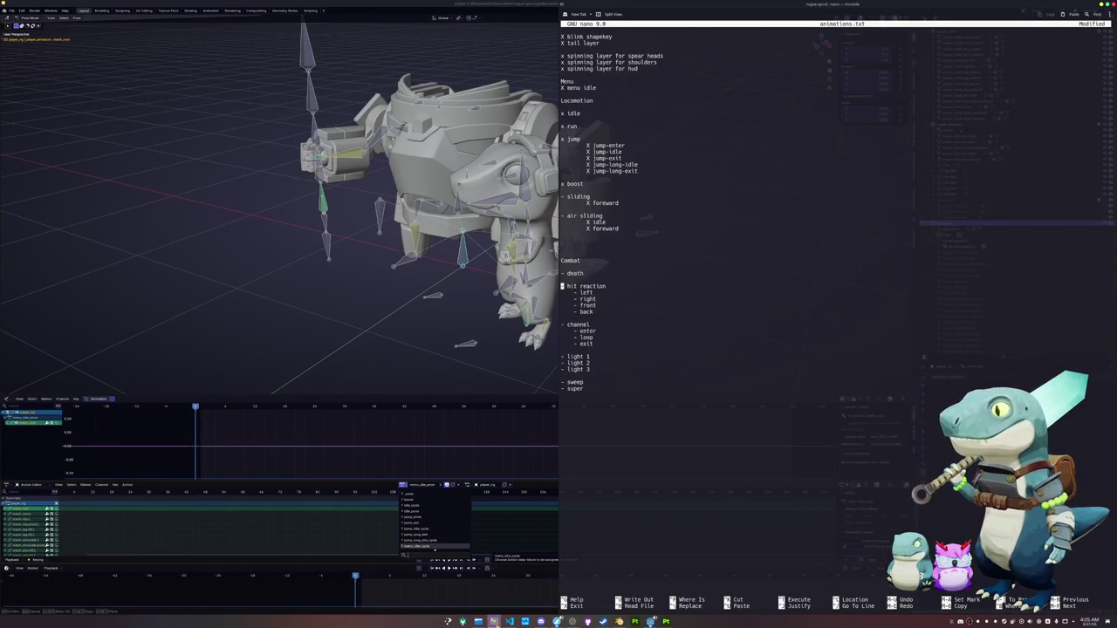
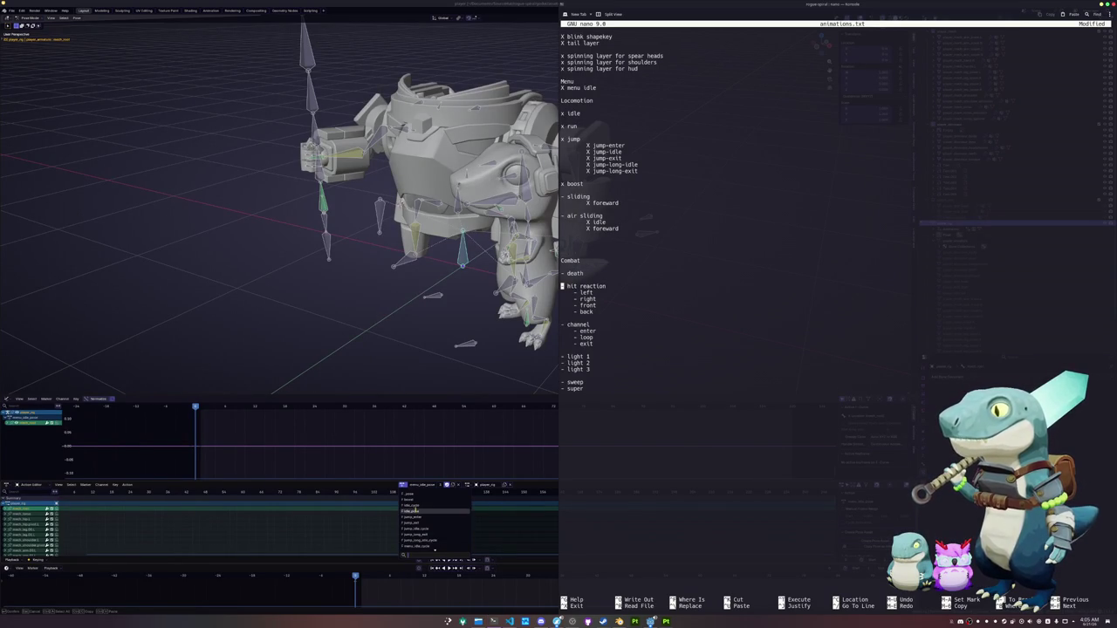
Assign another action to the lizard rig and rename it with a '_run' suffix
left_click(417, 515)
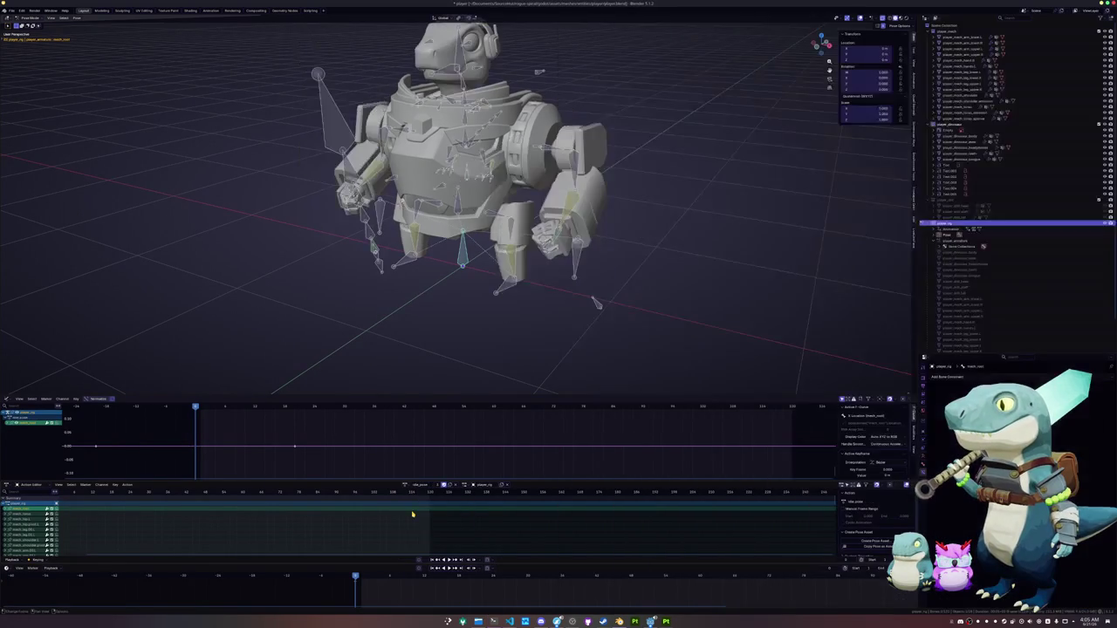
scroll(426, 352, "up", 2)
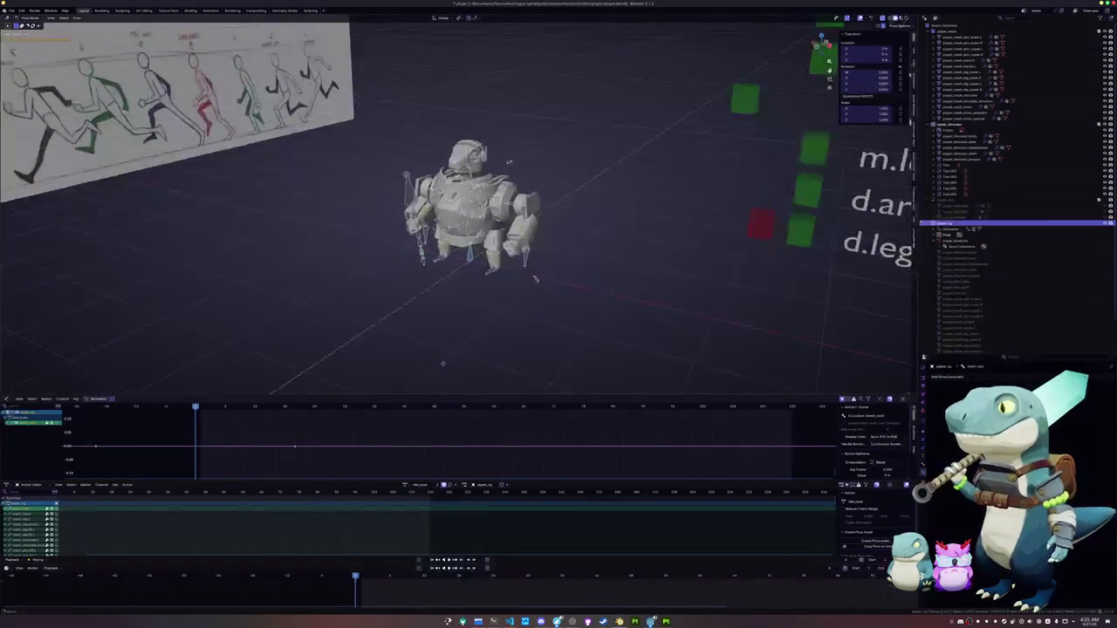
double_click(427, 485)
key("BackSpace")
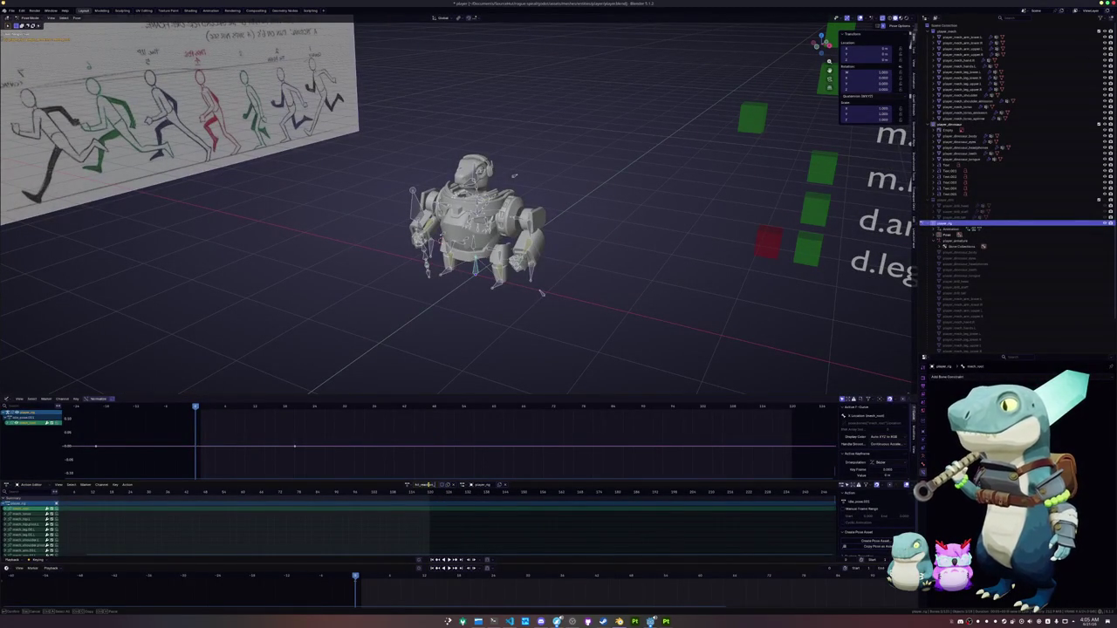
type("_run")
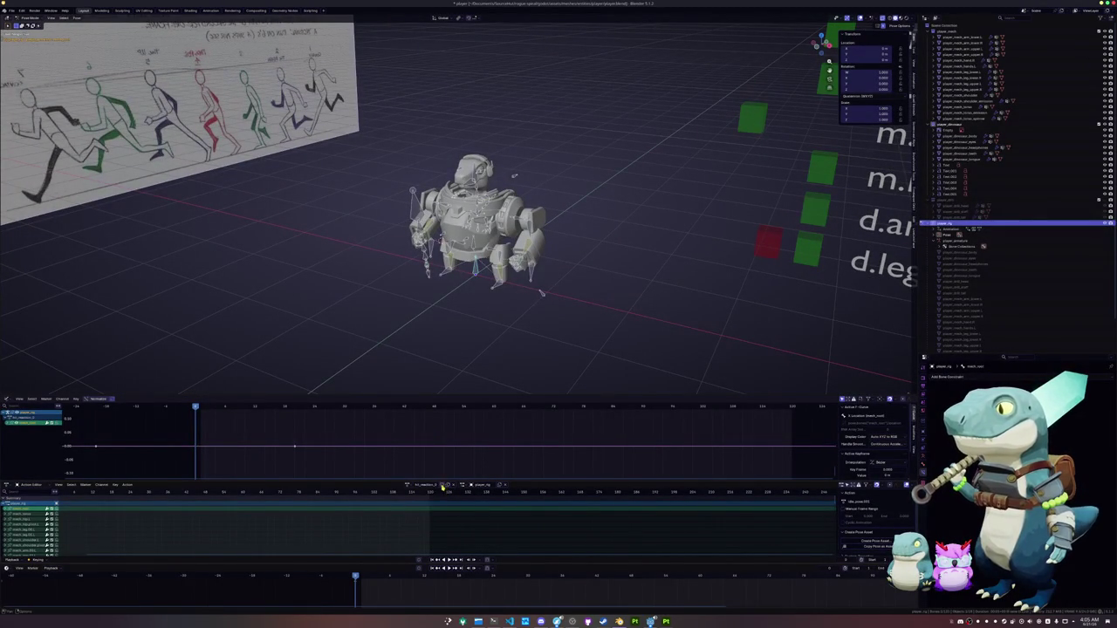
key("Return")
scroll(559, 310, "up", 2)
scroll(580, 331, "up", 2)
scroll(601, 352, "up", 1)
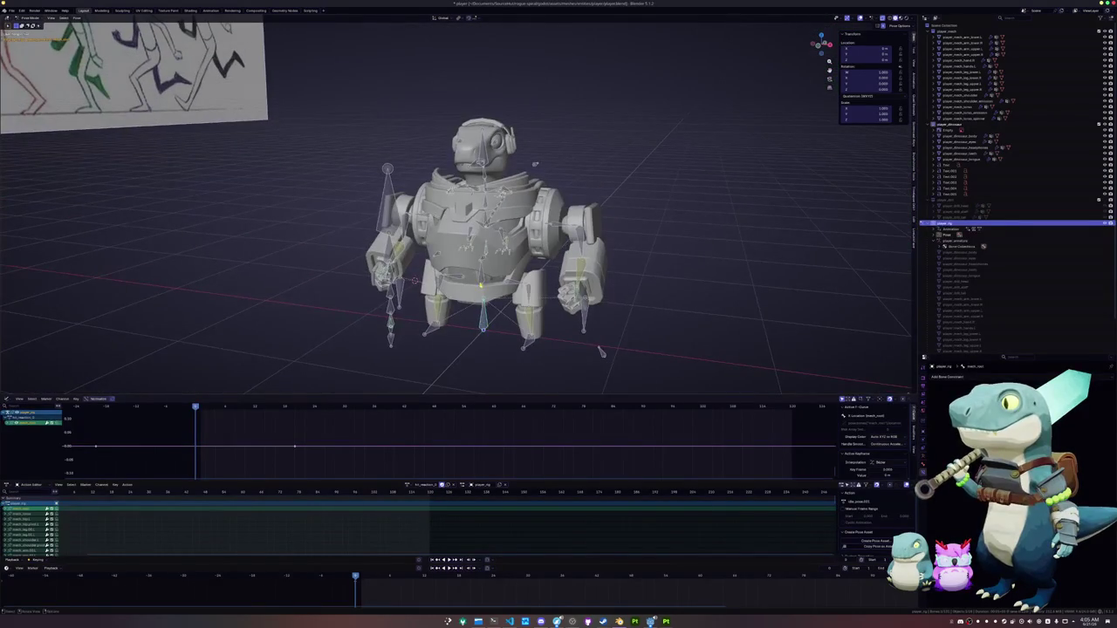
In side orthographic view, select all bones and copy the rig's starting pose
key("a")
key("KP_3")
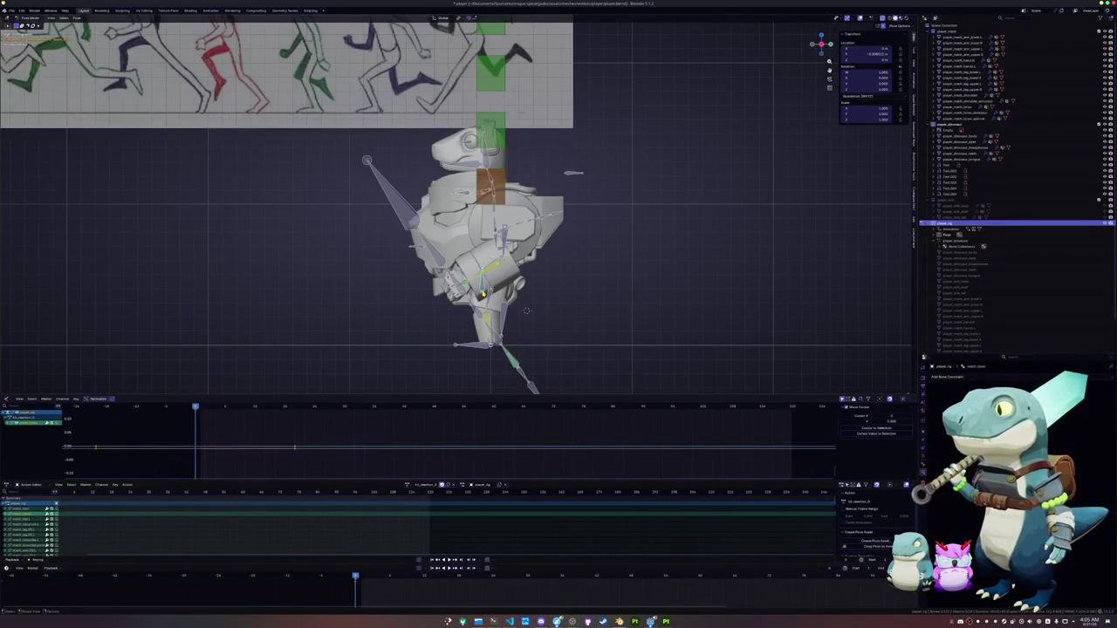
key("a")
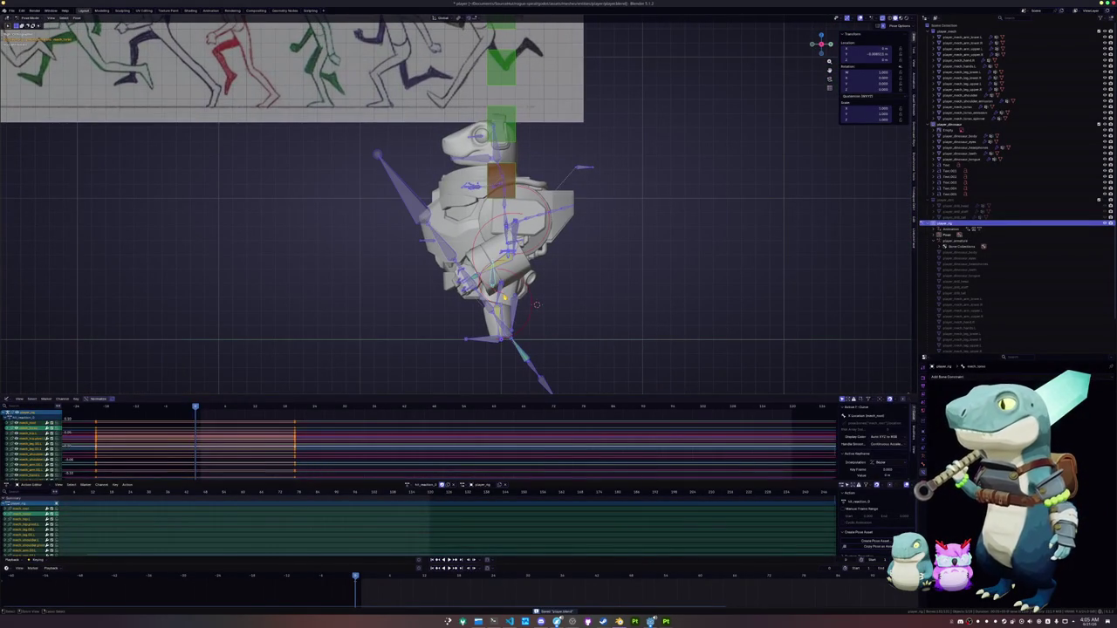
key("ctrl+c")
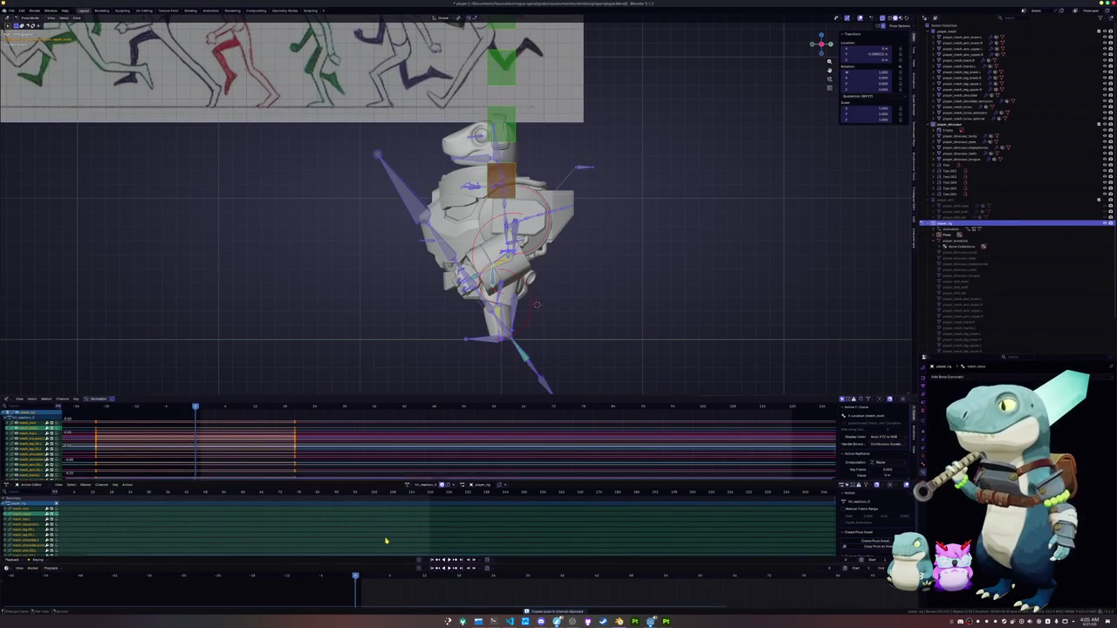
One frame later, select a single leg bone and rotate it to begin the recoil
key("Right")
scroll(397, 353, "up", 1)
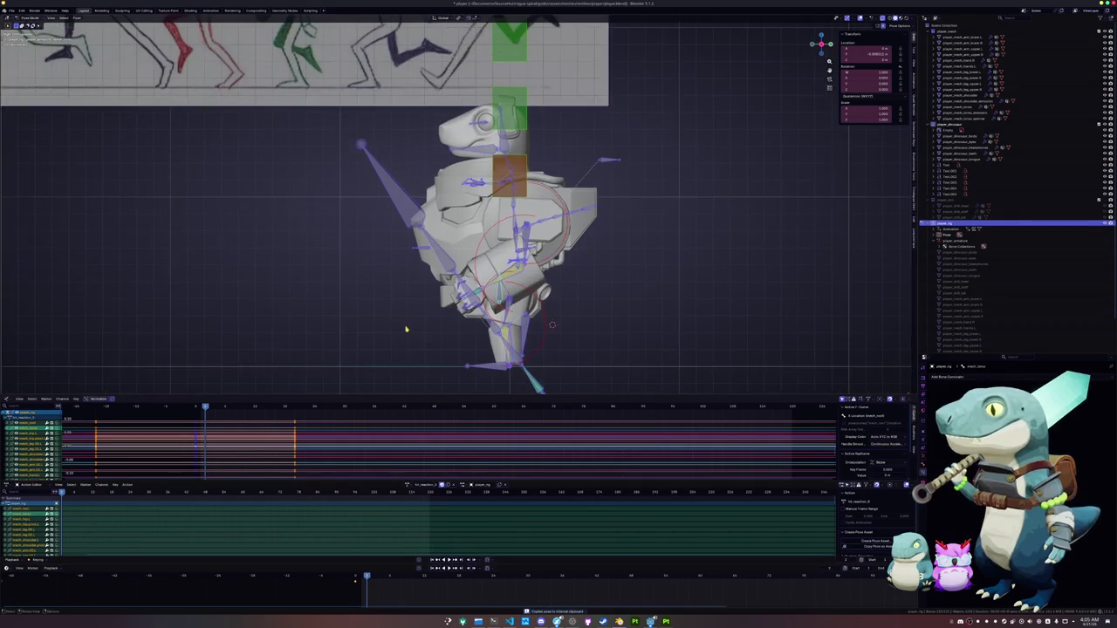
scroll(413, 329, "up", 1)
scroll(480, 344, "up", 1)
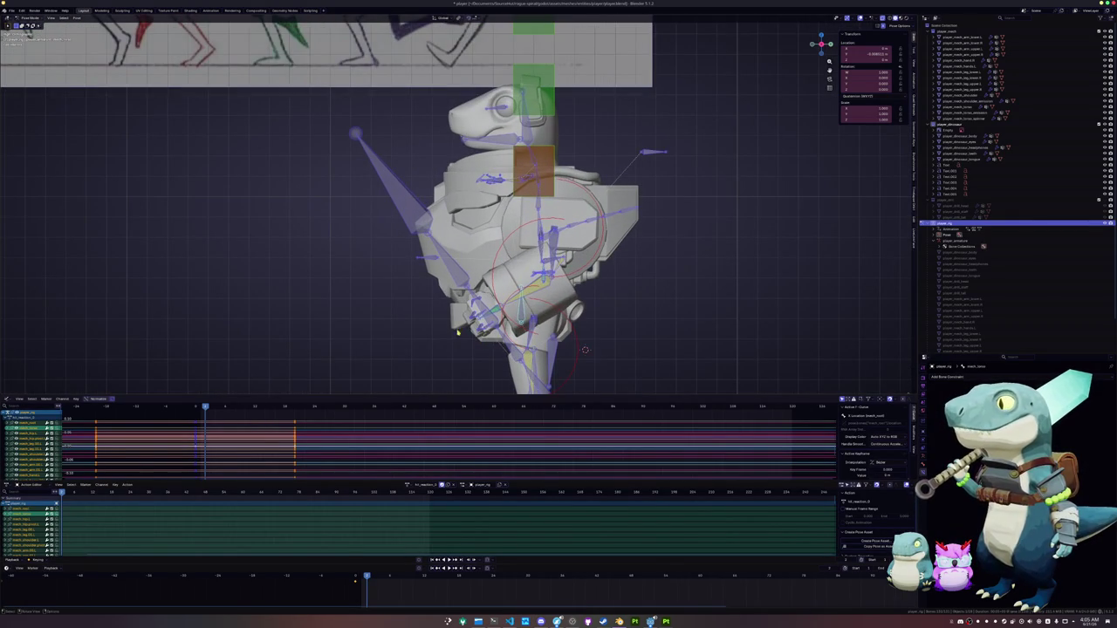
key("alt+a")
left_click(522, 316)
middle_click_drag(522, 316, 604, 255)
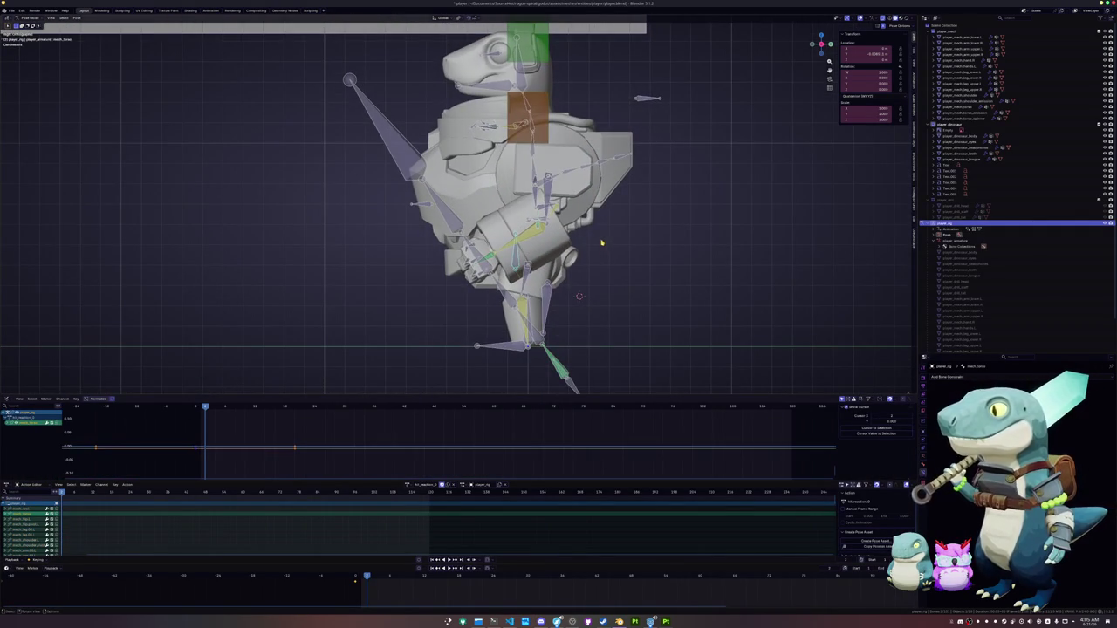
key("r")
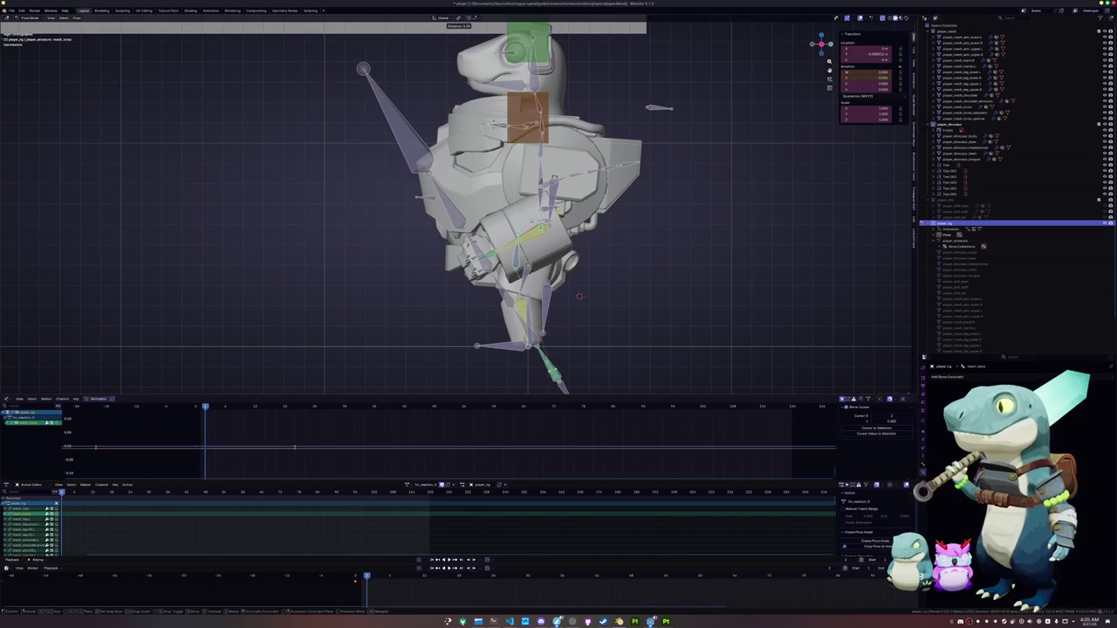
left_click(572, 354)
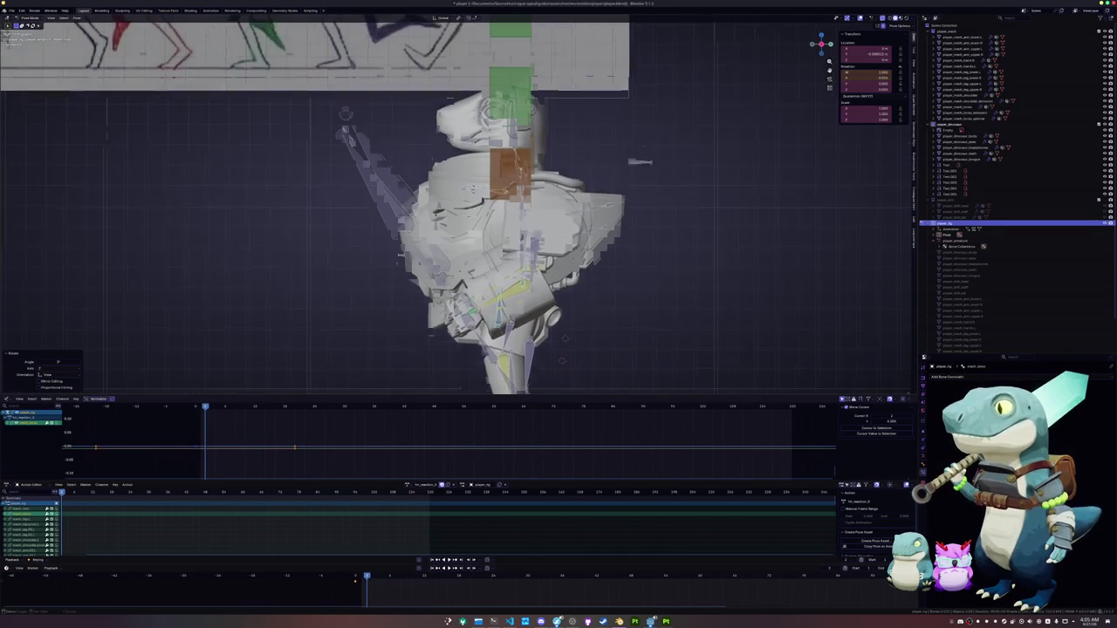
scroll(561, 360, "up", 3, "shift")
scroll(561, 360, "up", 3)
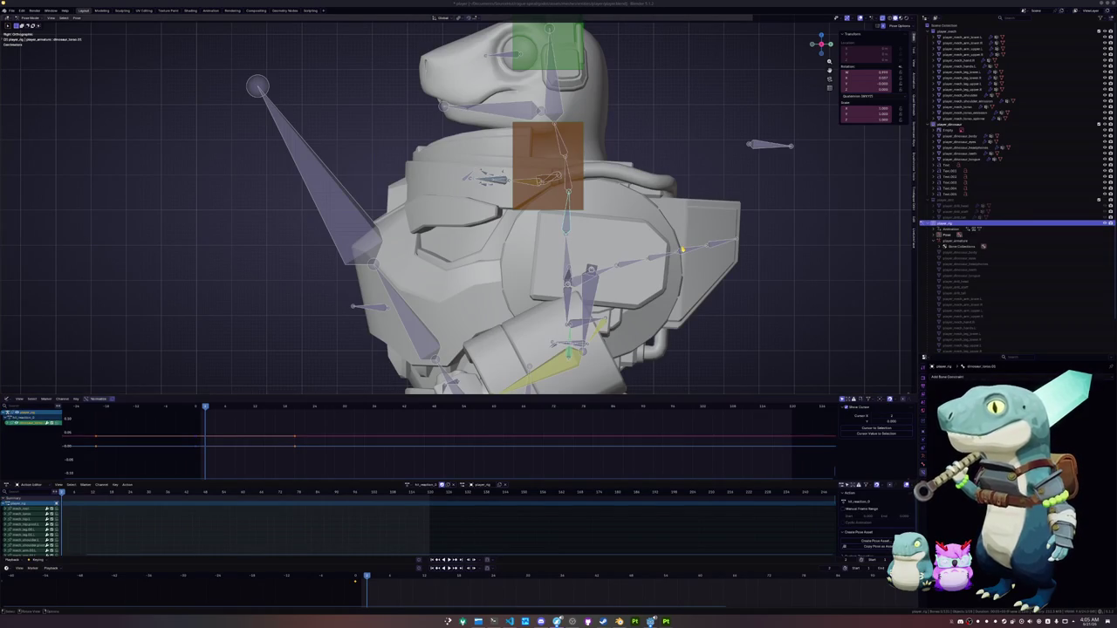
Rotate the head bone back in several small increments, then a neighbouring bone
key("r")
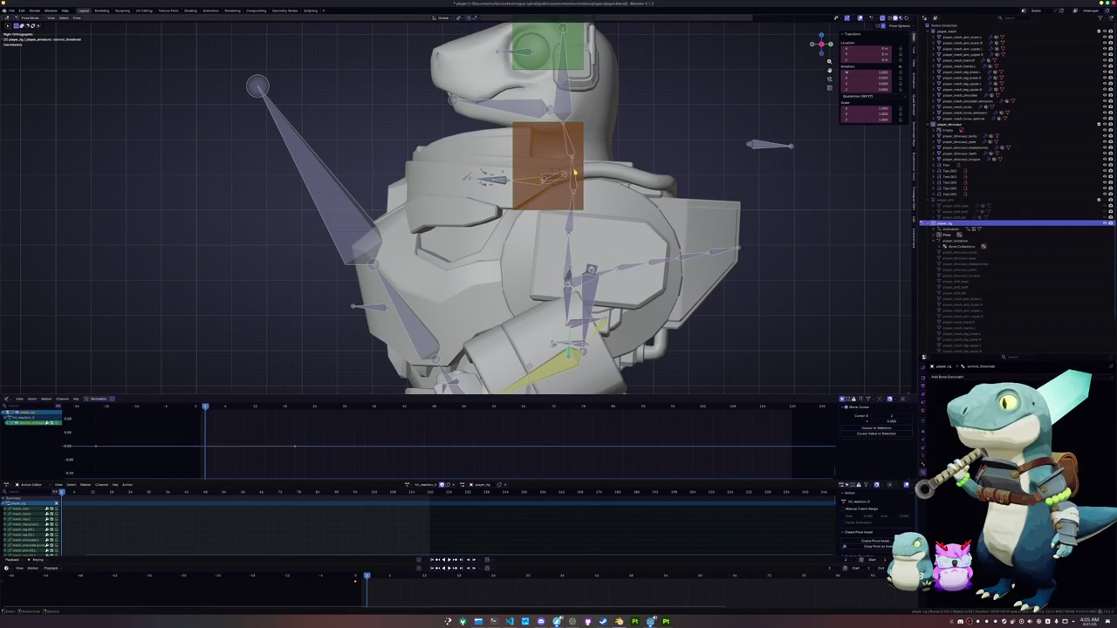
left_click(574, 173)
key("r")
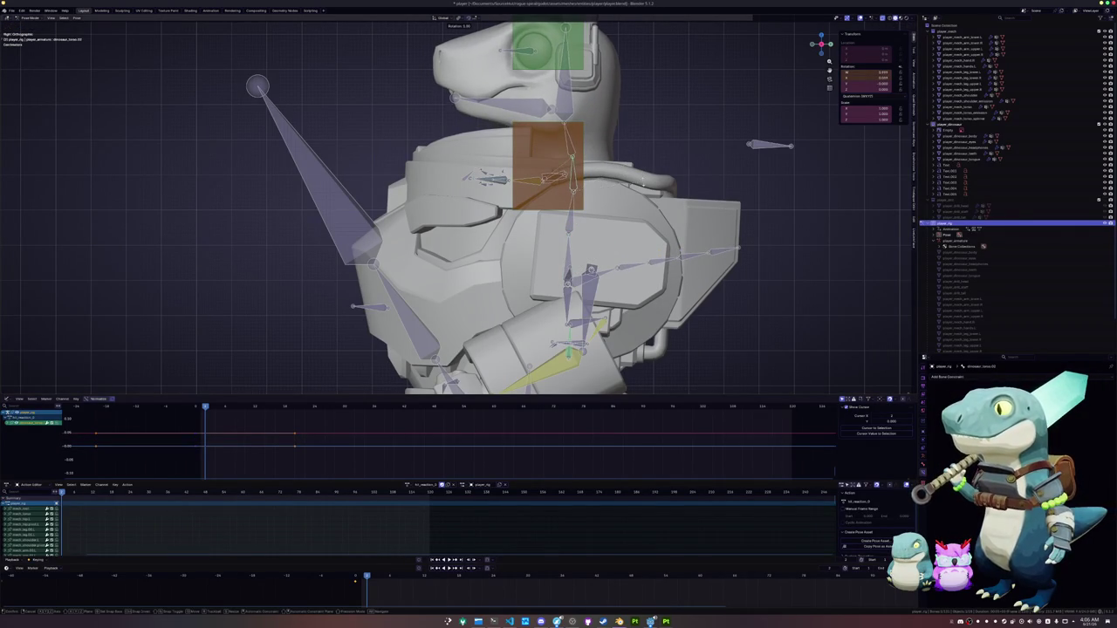
left_click(576, 155)
left_click(572, 137)
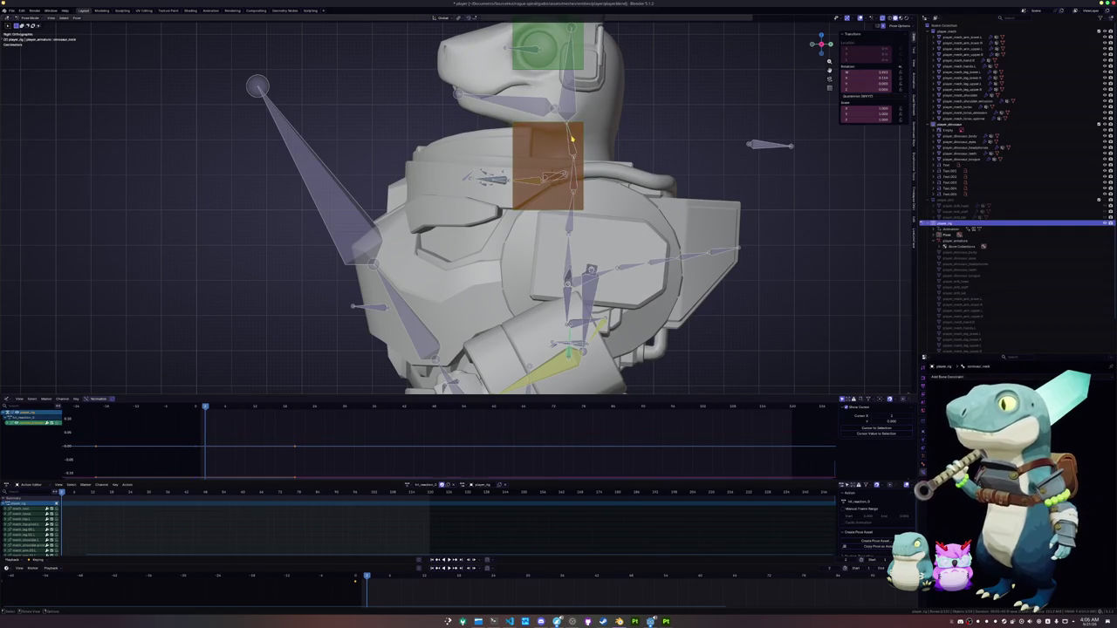
key("r")
left_click(613, 136)
Keep rotating the neck and head bones further back into the recoil pose
scroll(563, 131, "down", 2)
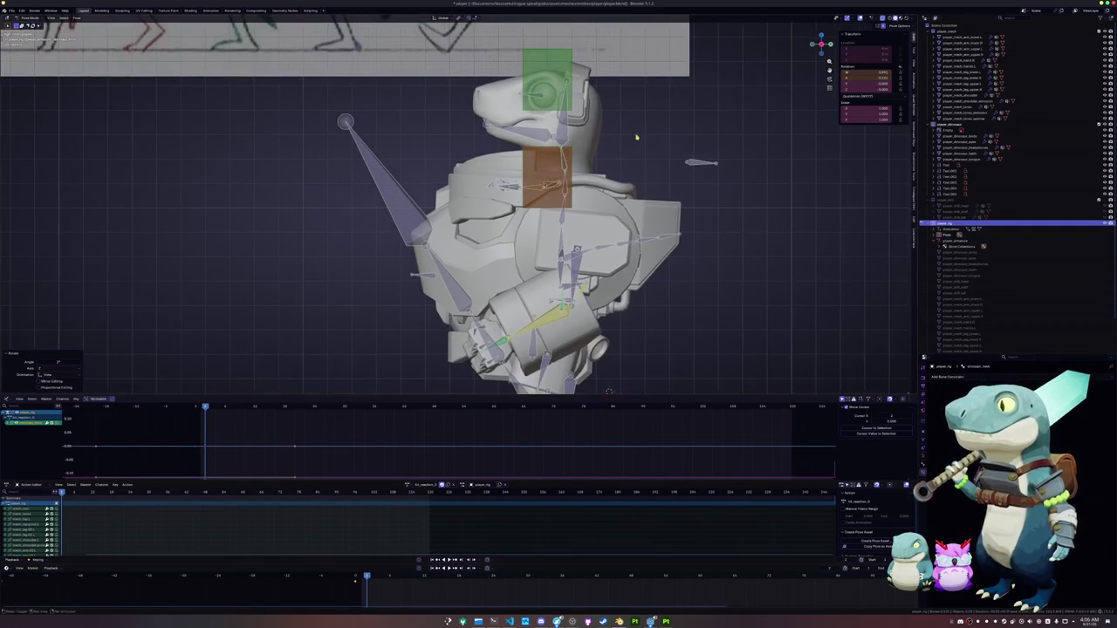
key("r")
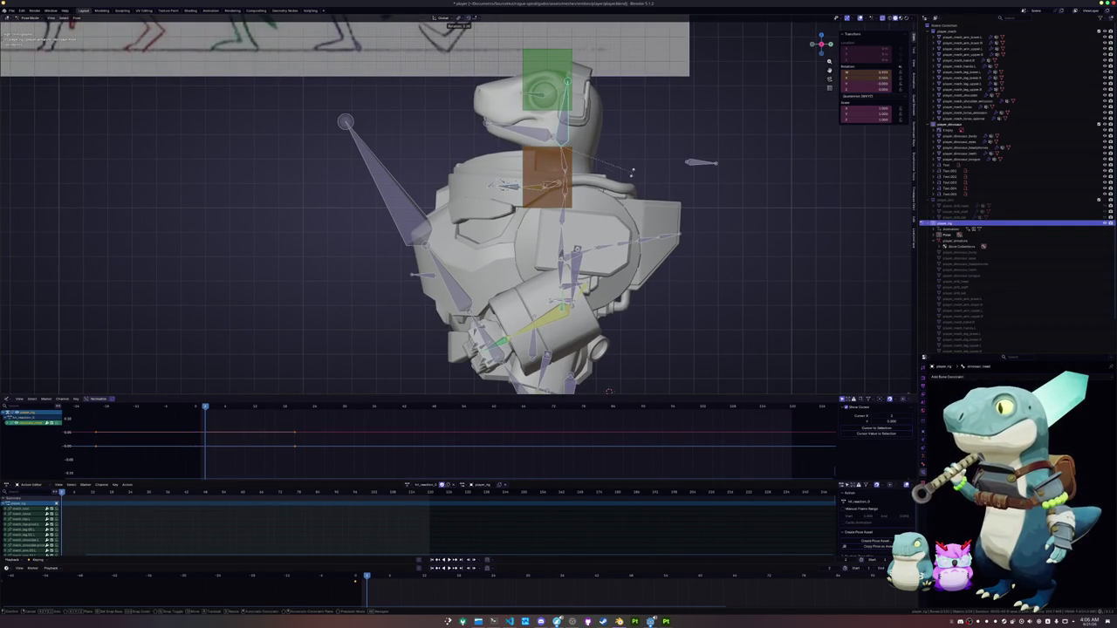
left_click(525, 161)
key("r")
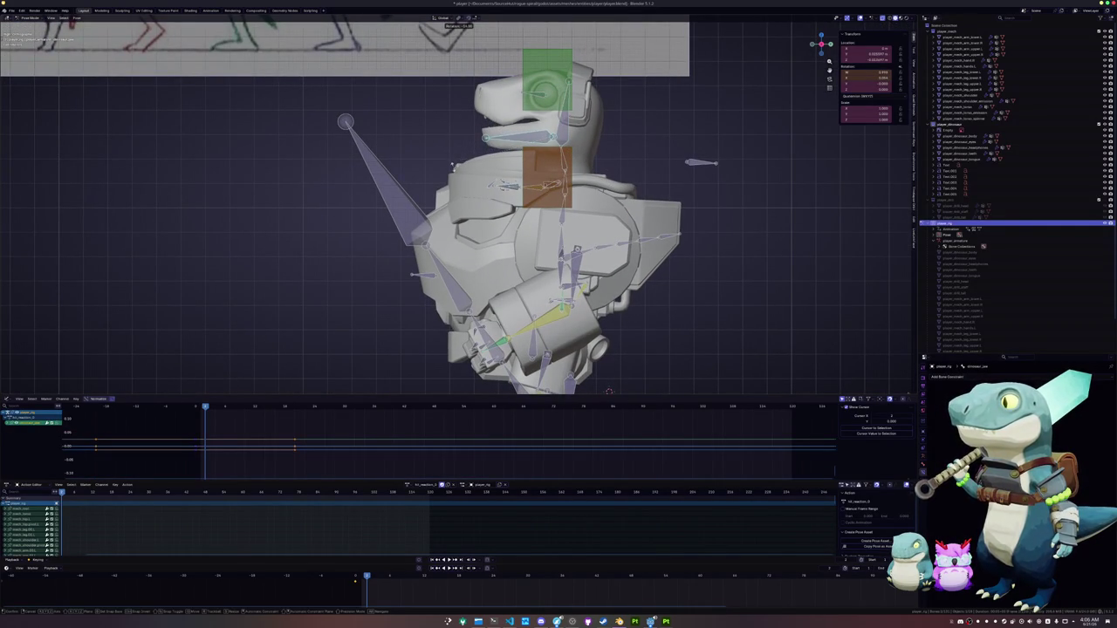
left_click(609, 392)
scroll(584, 360, "down", 1)
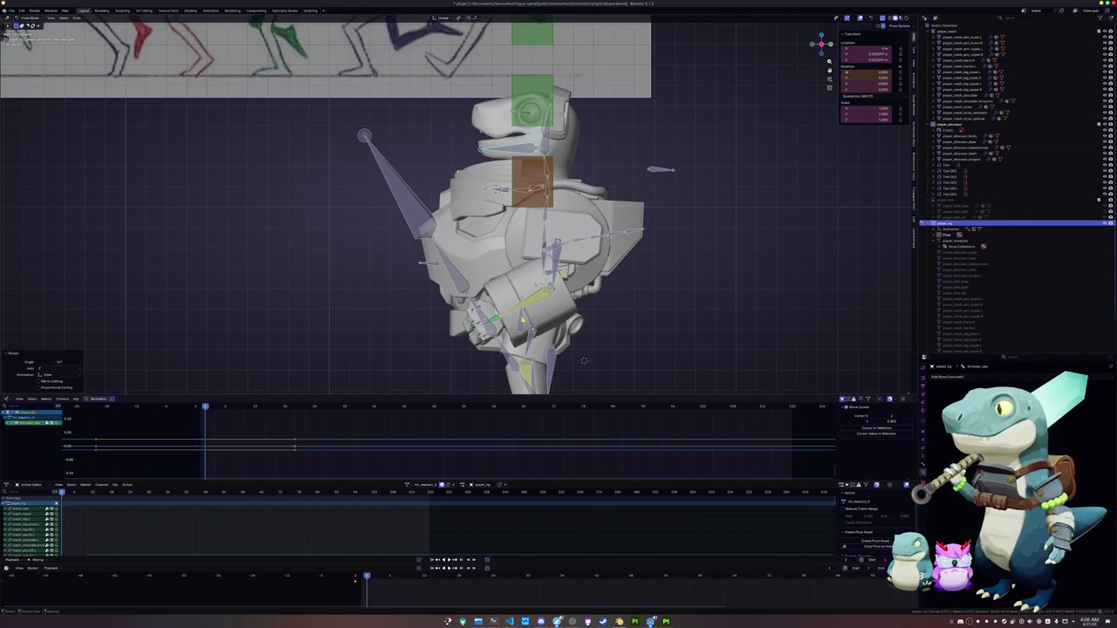
key("r")
left_click(587, 324)
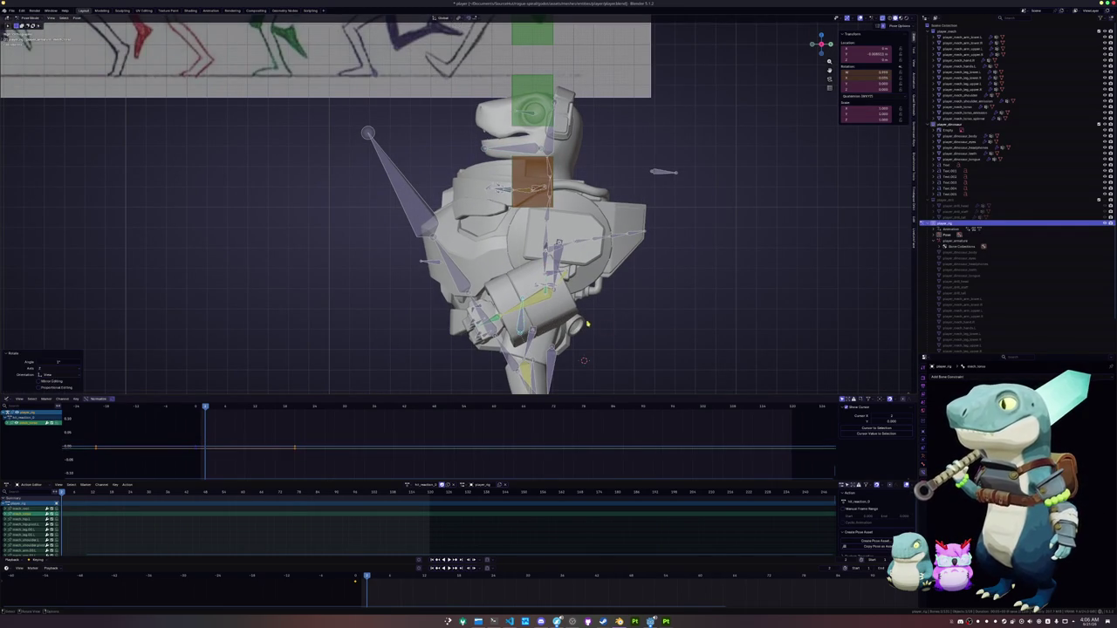
Key all bones, then box-select keyframes in the timeline and shift them in time
key("a")
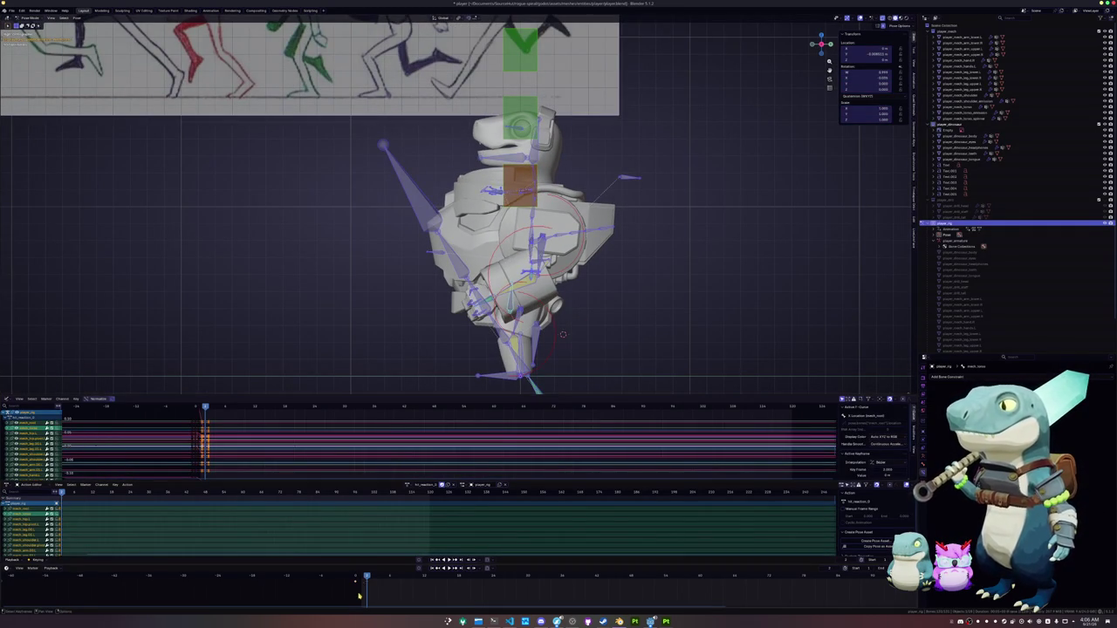
key("i")
left_click(378, 579)
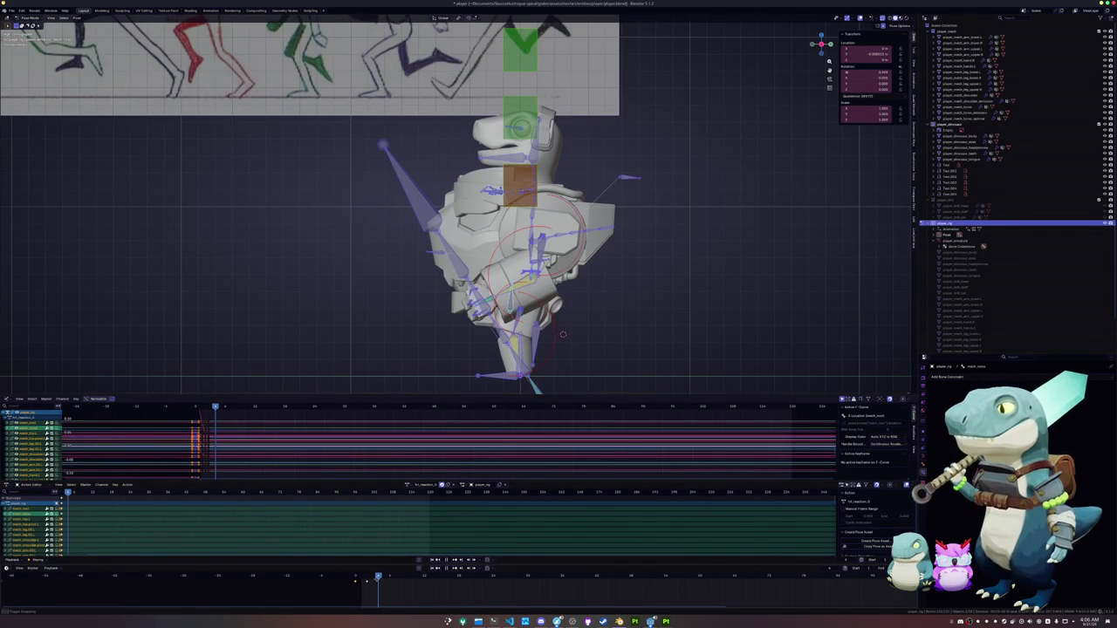
left_click_drag(378, 579, 356, 573)
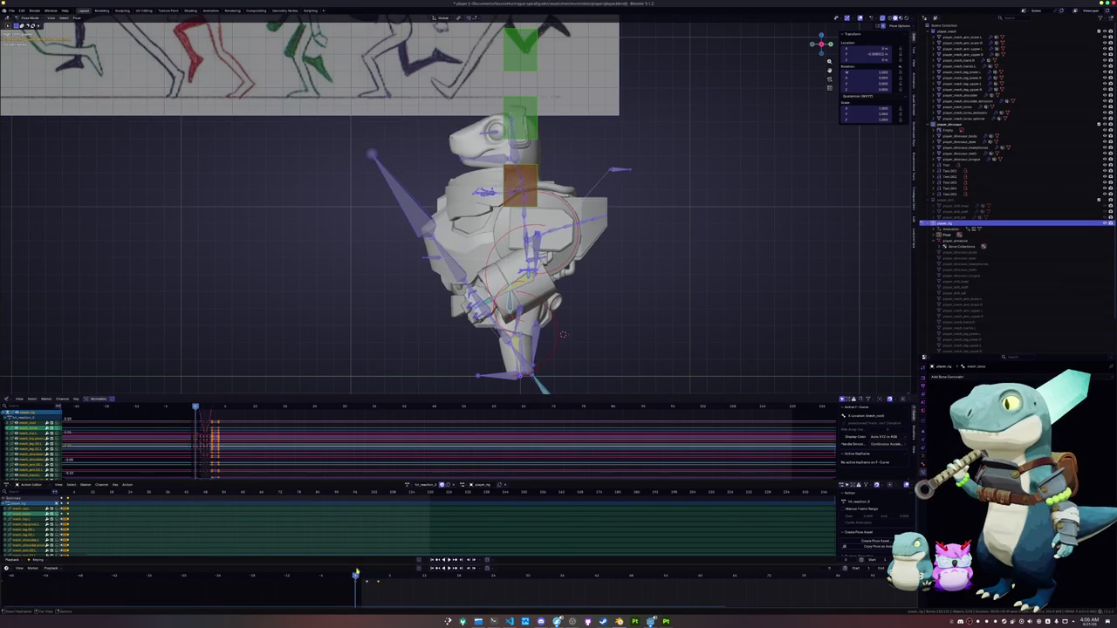
middle_click_drag(376, 349, 411, 362)
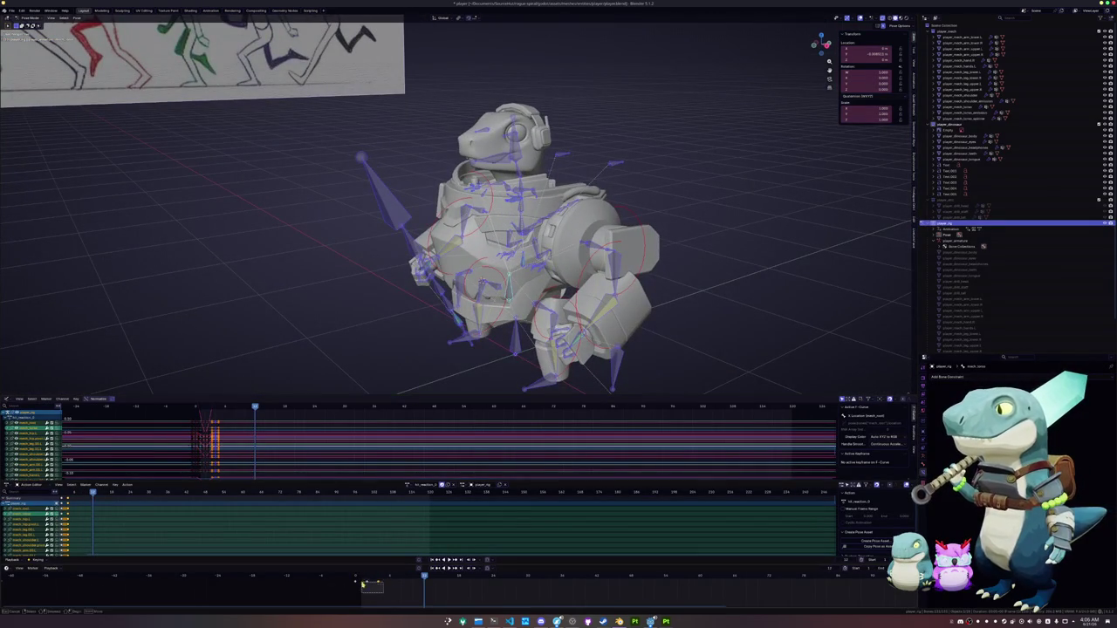
left_click_drag(363, 585, 384, 593)
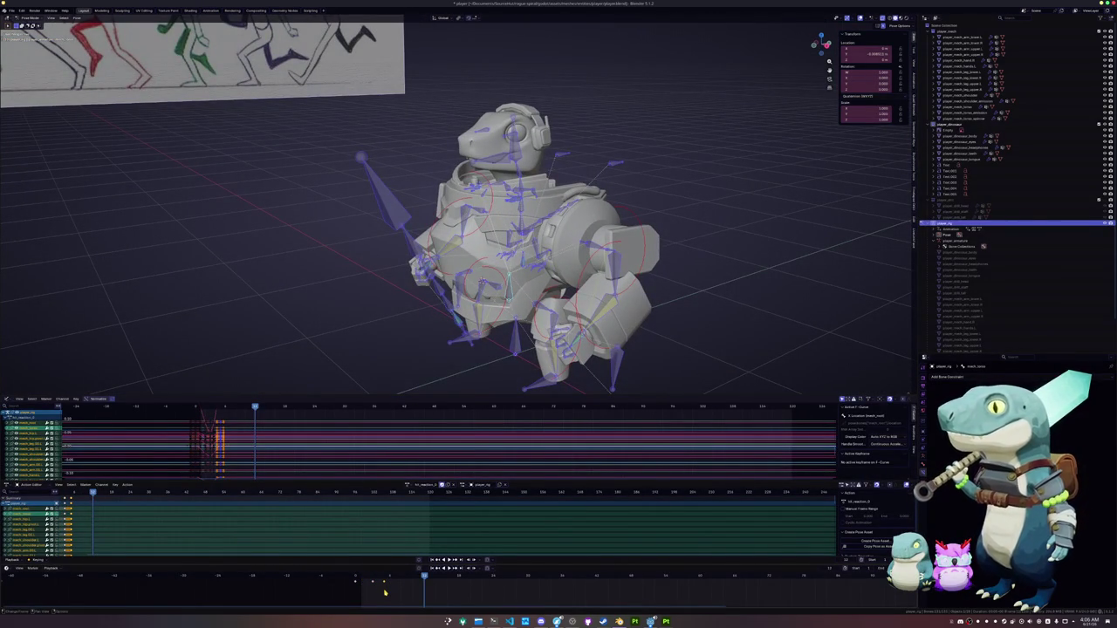
key("g")
left_click(389, 590)
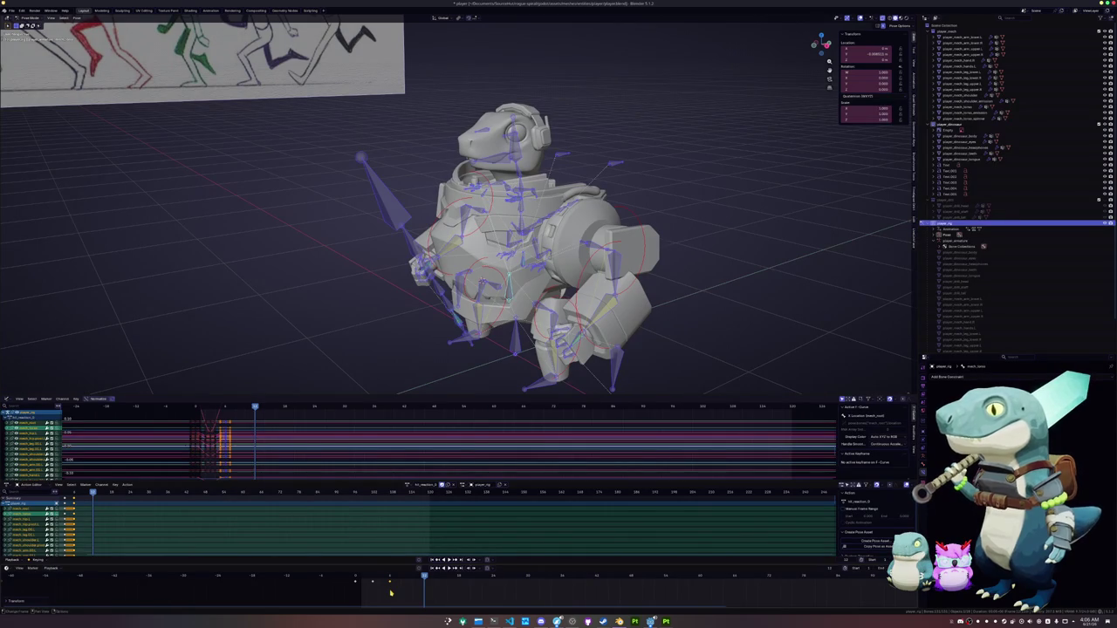
Save the blend file and play back the hit reaction to preview it
key("ctrl+s")
key("space")
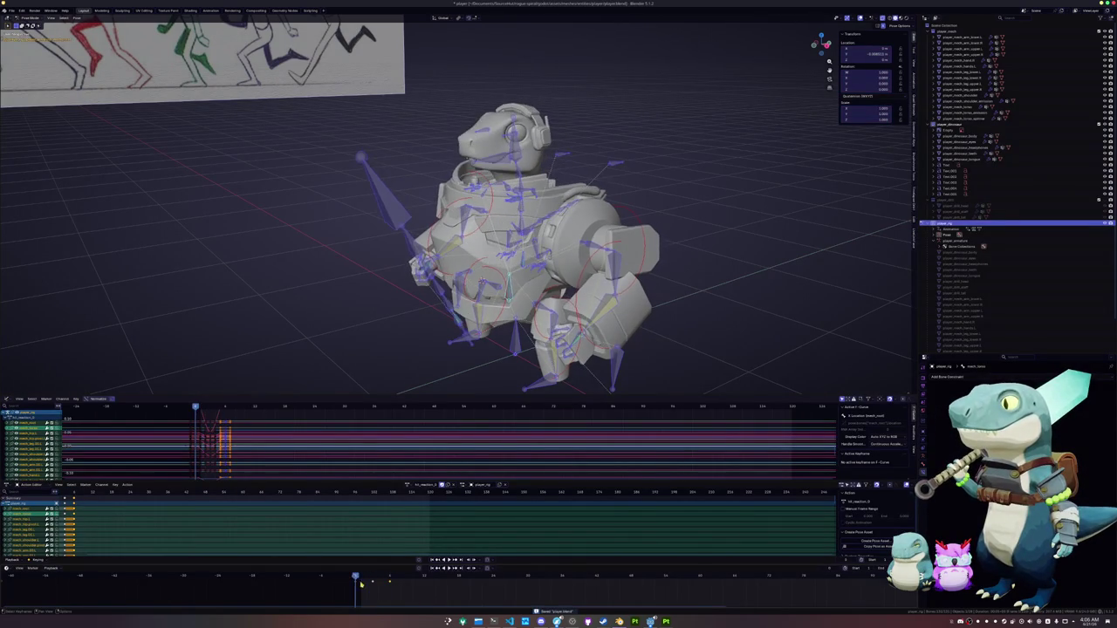
key("space")
key("Escape")
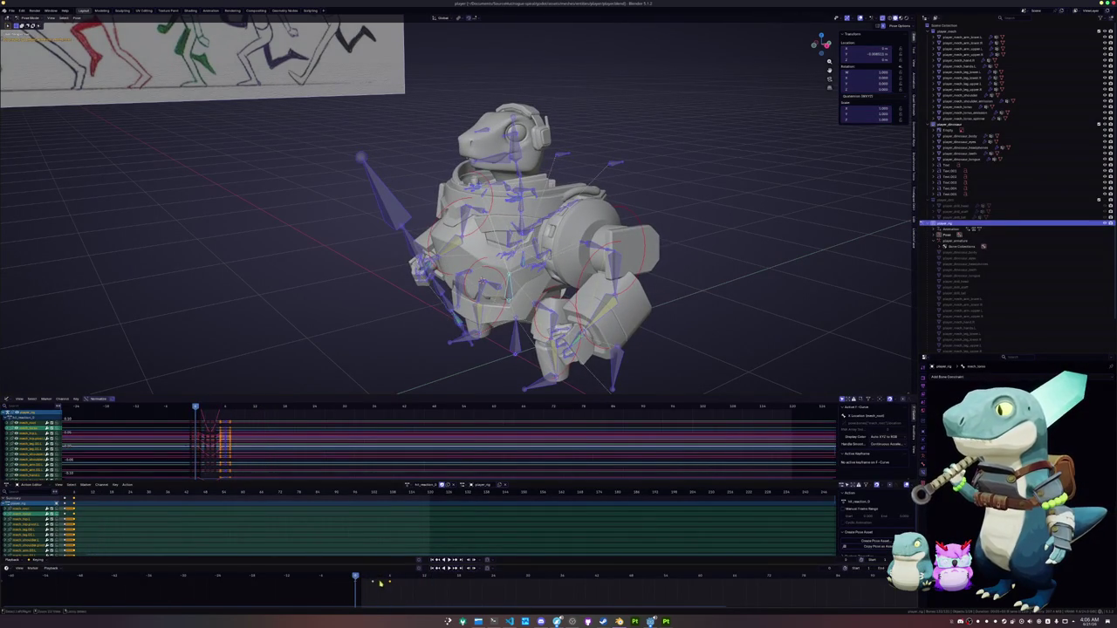
Duplicate the action and clear its name to rename it hit_reaction_1
left_click(447, 487)
left_click(426, 485)
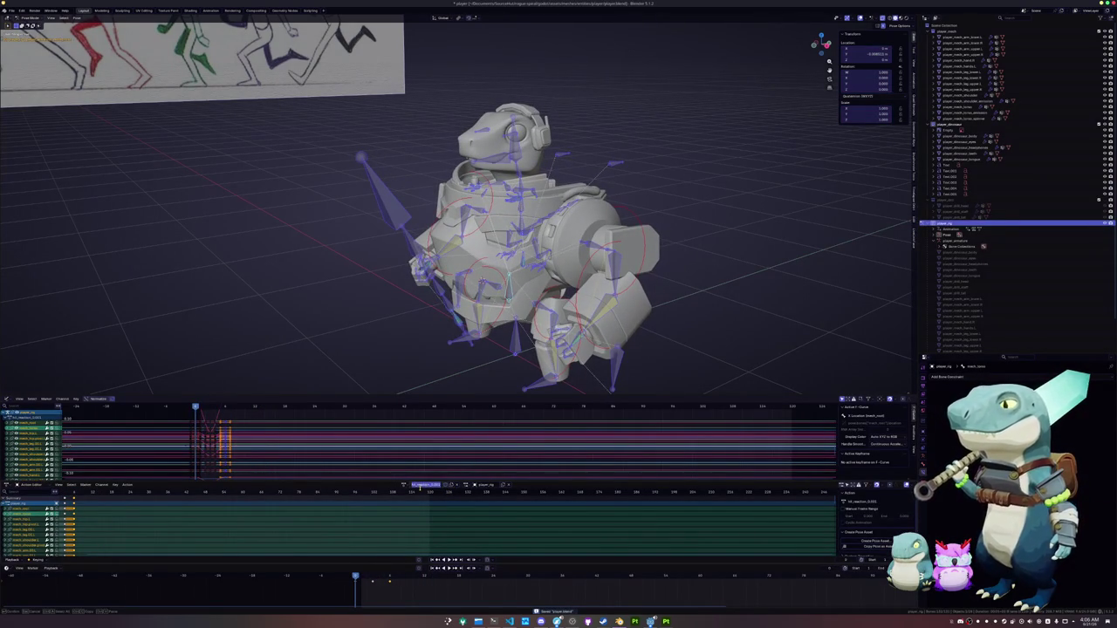
key("BackSpace")
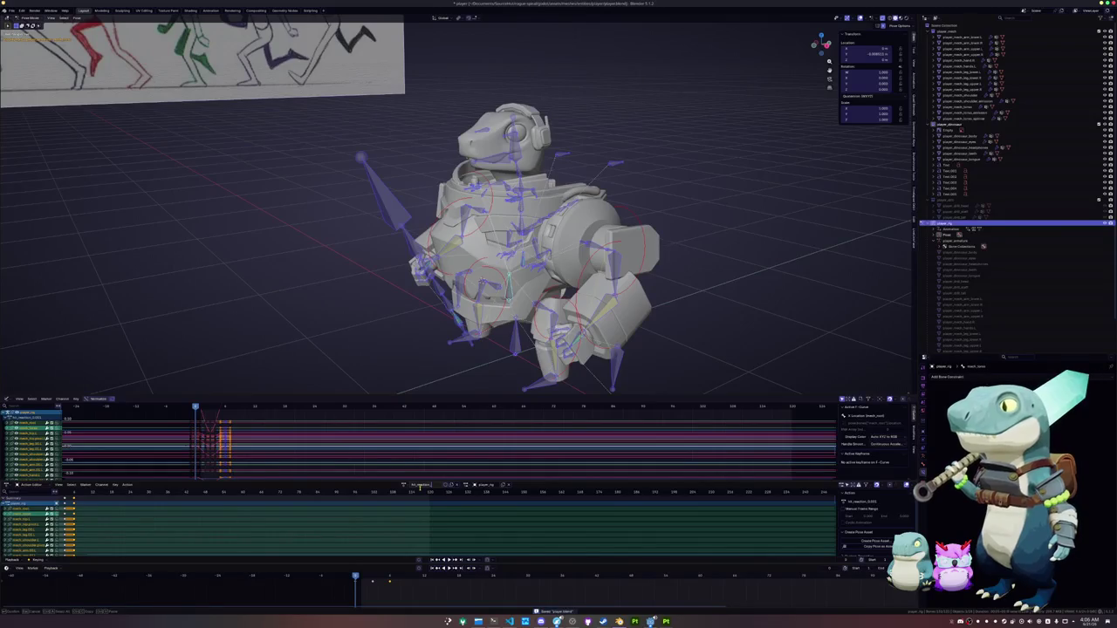
key("Escape")
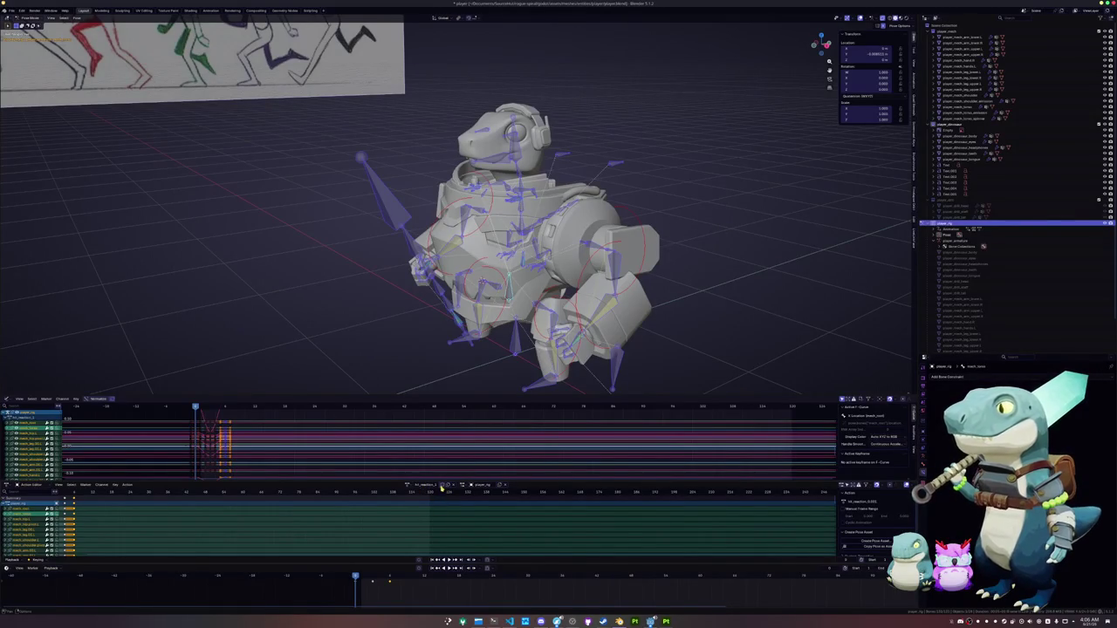
In front view two frames ahead, select the head bone and rotate it
key("KP_1")
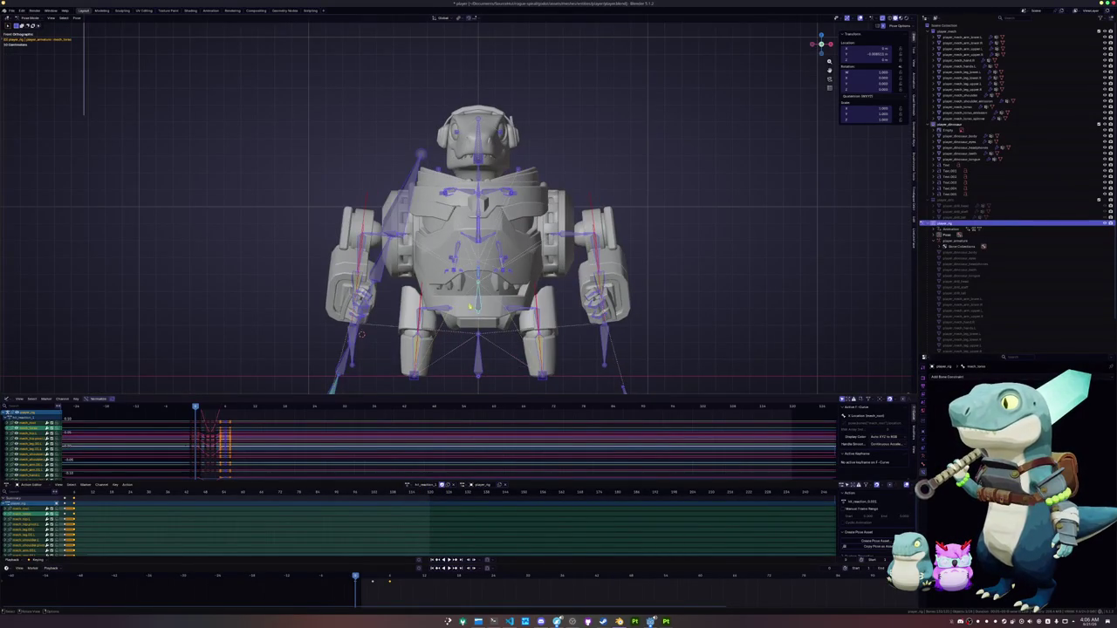
scroll(479, 209, "up", 1)
key("Right")
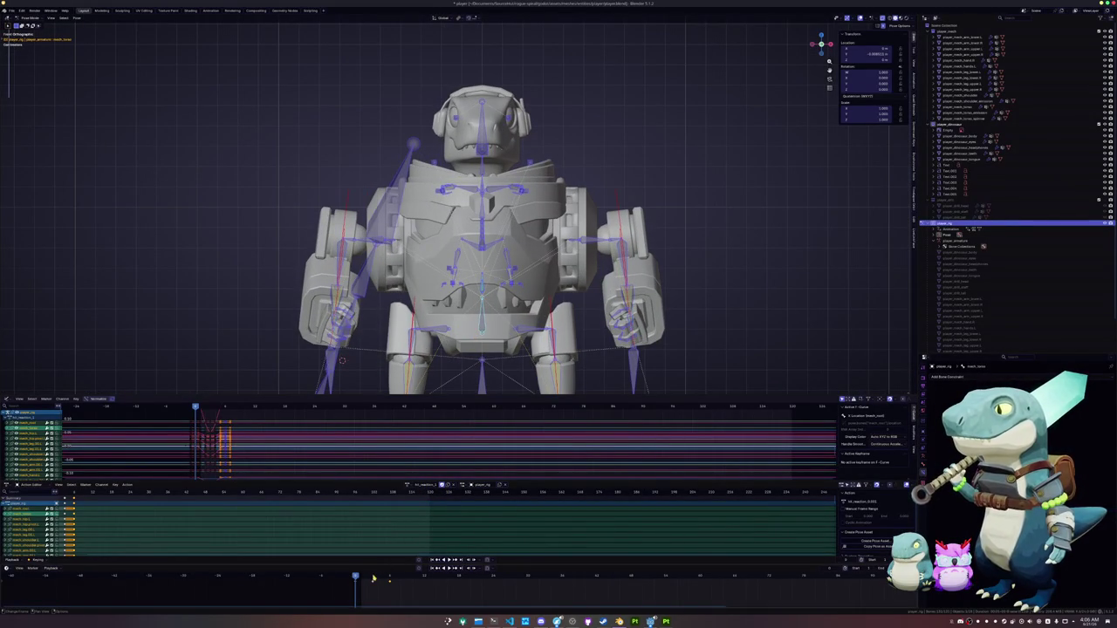
key("Right")
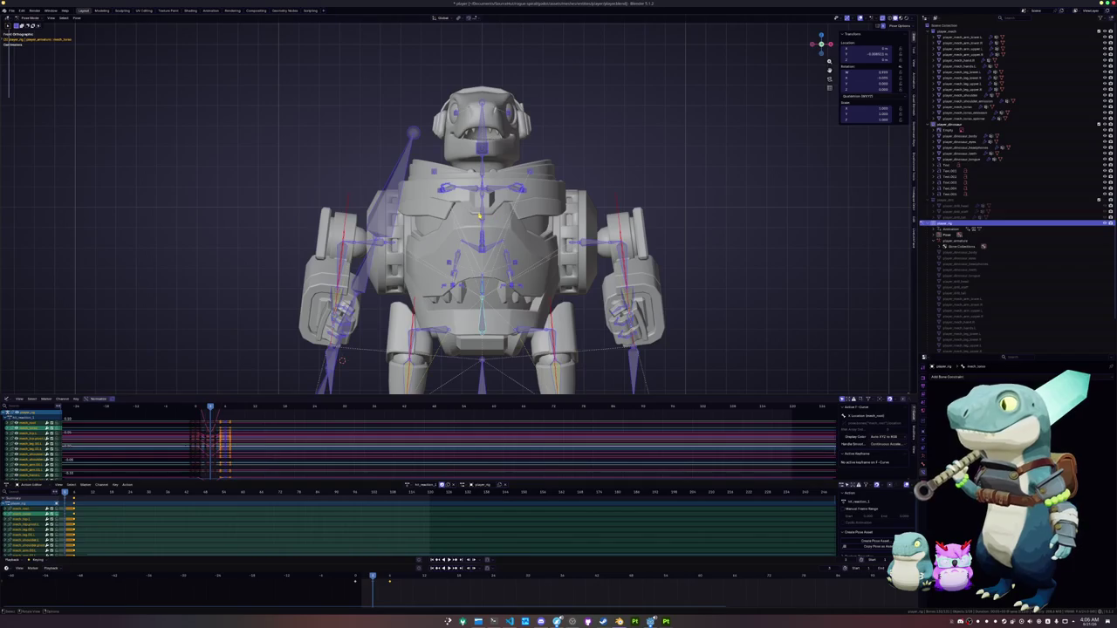
left_click(478, 215)
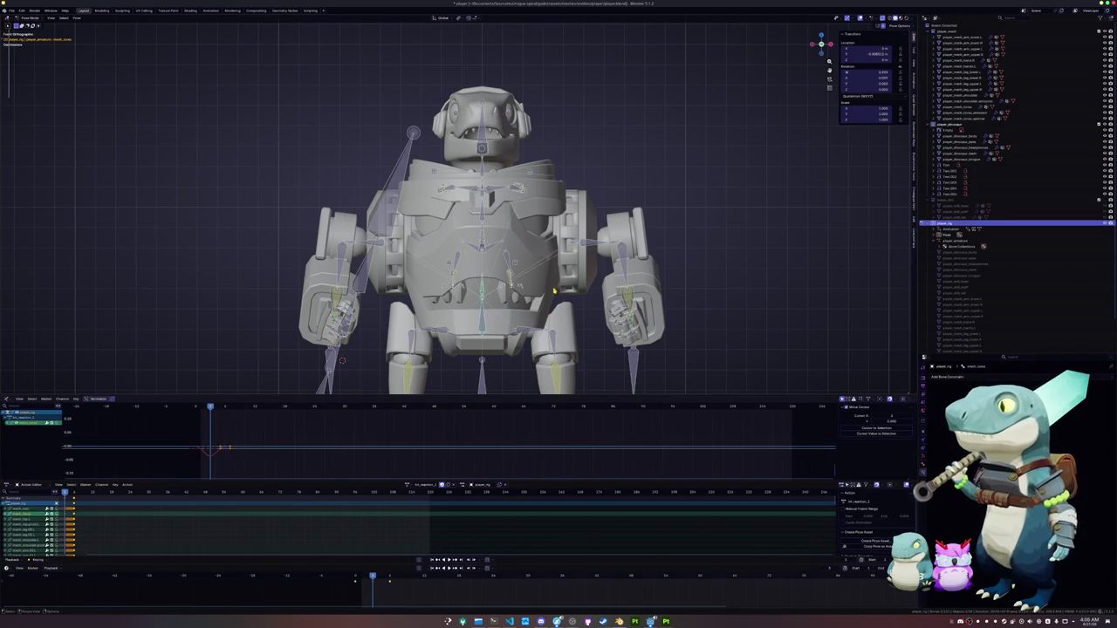
key("r")
key("Escape")
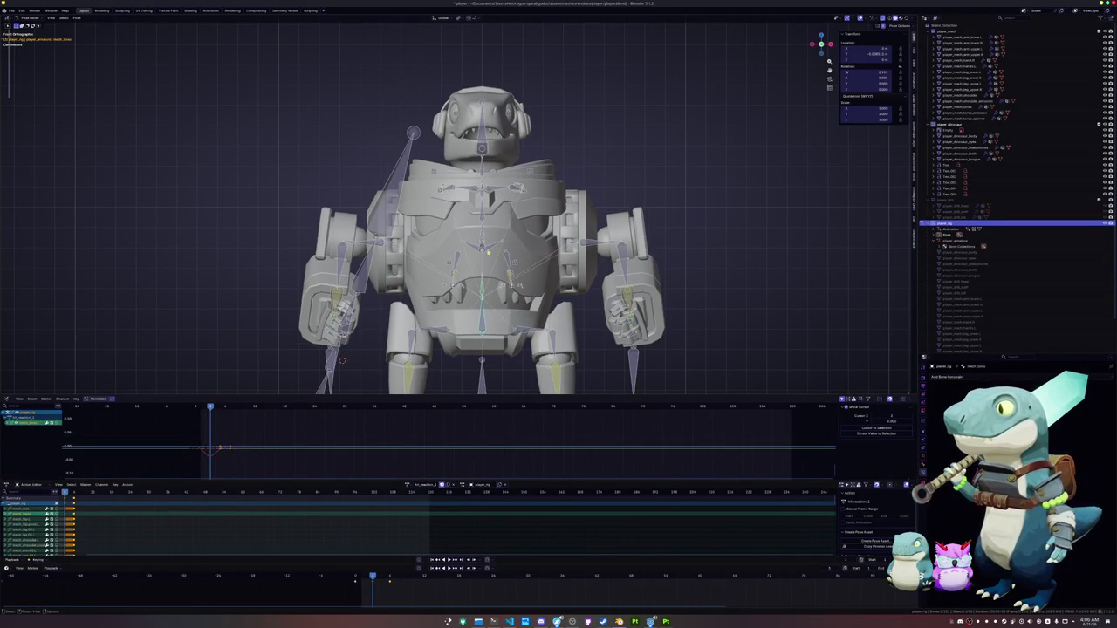
scroll(551, 247, "up", 3)
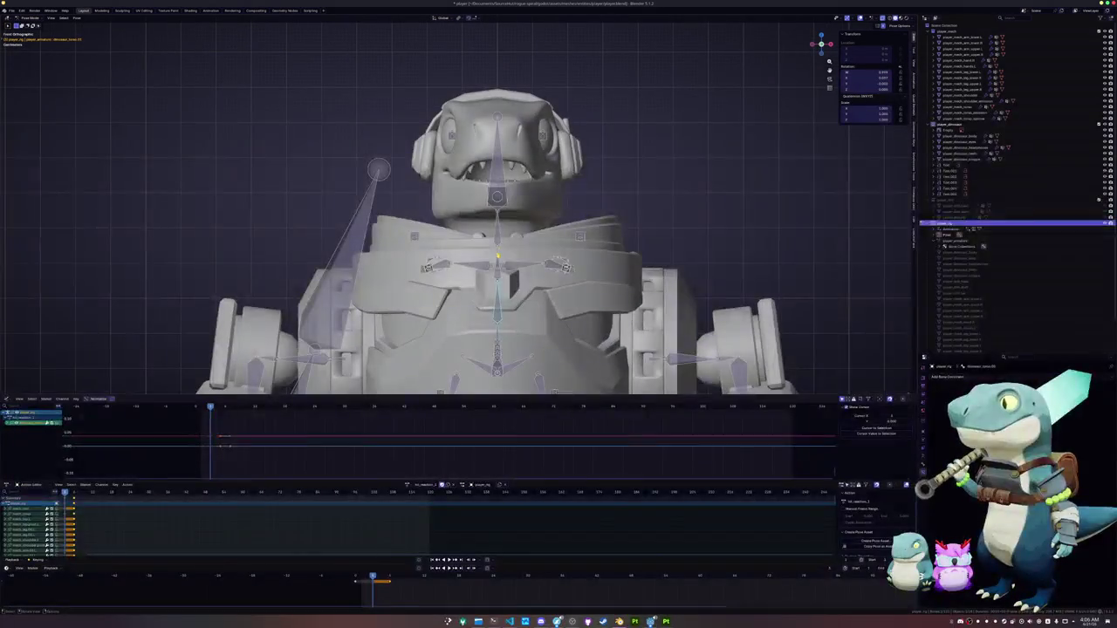
key("r")
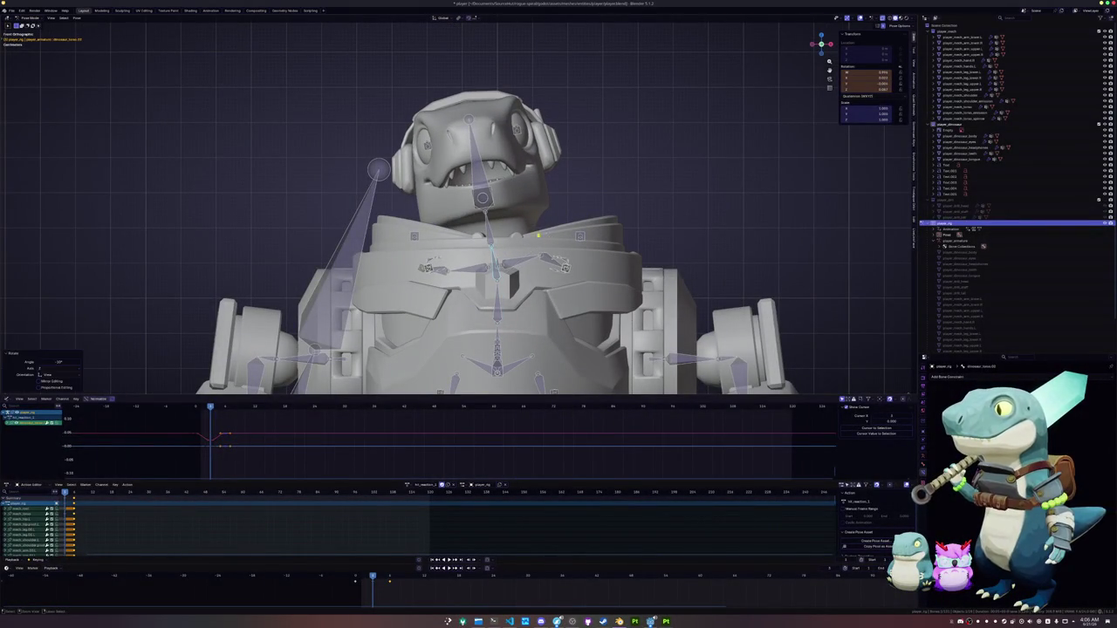
left_click(548, 224)
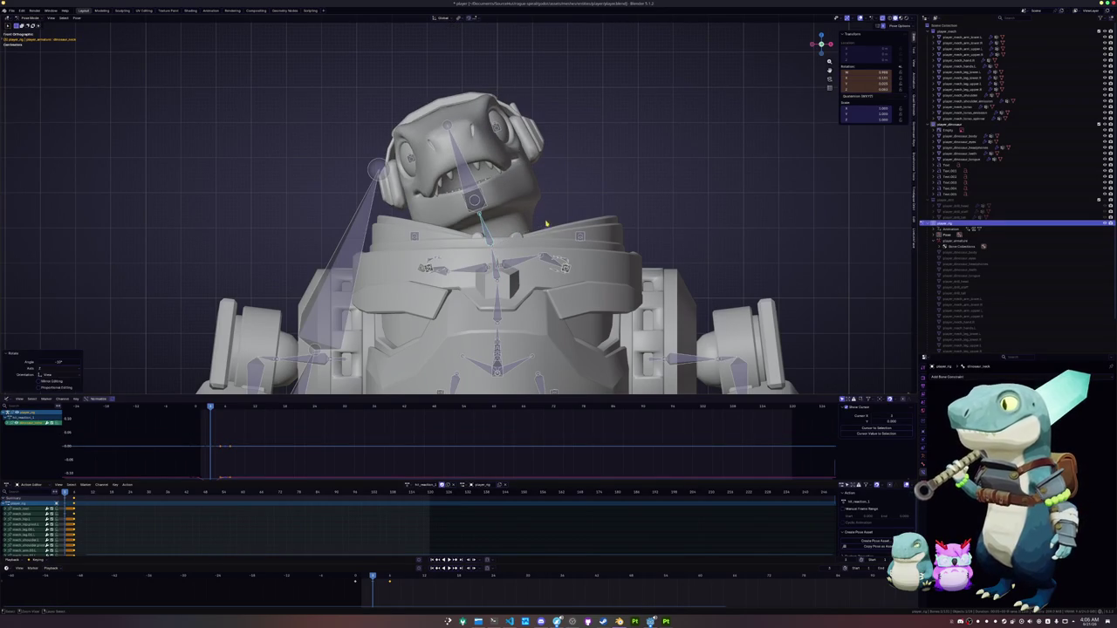
Tilt the head further with two rotations constrained to the X axis
key("r")
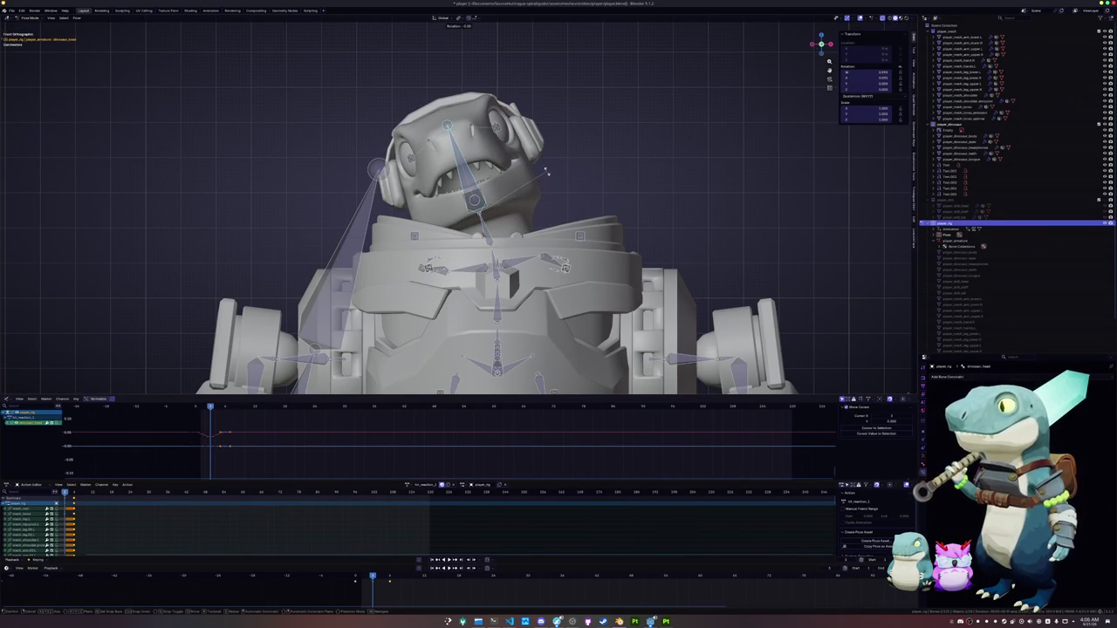
key("x")
mouse_move(550, 181)
middle_mouse_down()
mouse_move(641, 183)
mouse_move(654, 87)
middle_mouse_up()
left_click(597, 261)
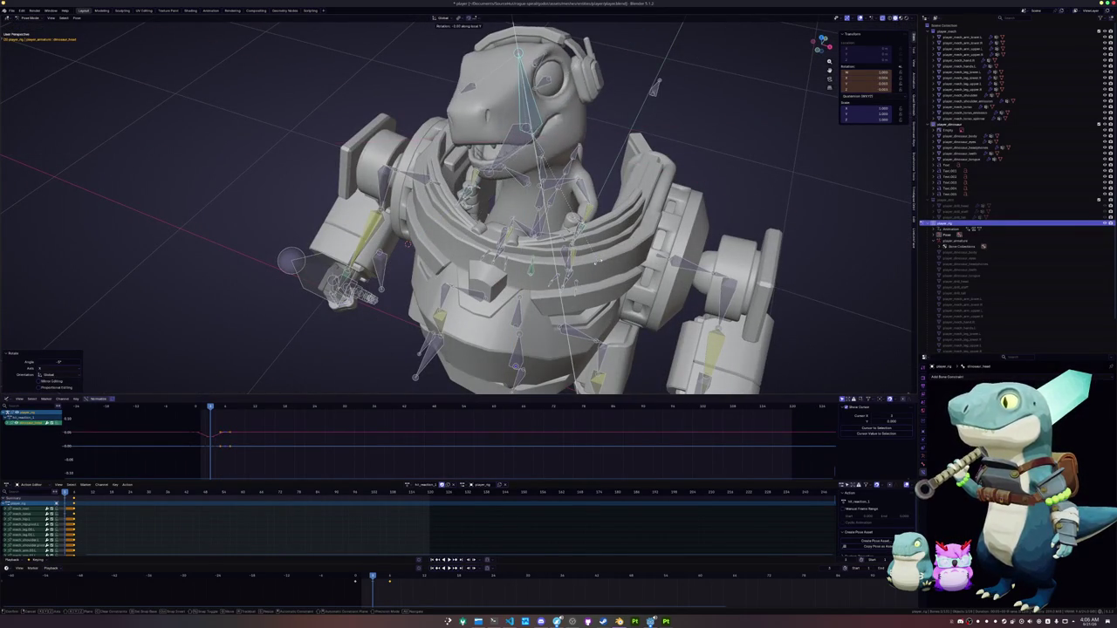
mouse_move(585, 280)
middle_mouse_down()
mouse_move(542, 273)
mouse_move(569, 288)
middle_mouse_up()
key("r")
key("x")
left_click(562, 289)
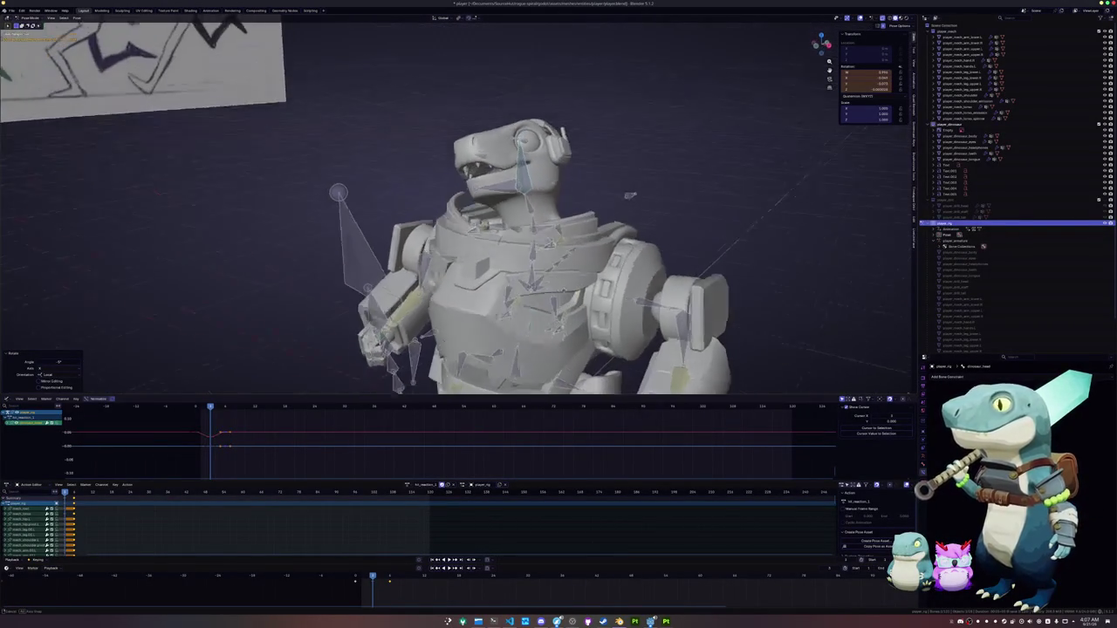
Copy the pose, duplicate the action, and paste the head pose X-mirrored and keyed
key("a")
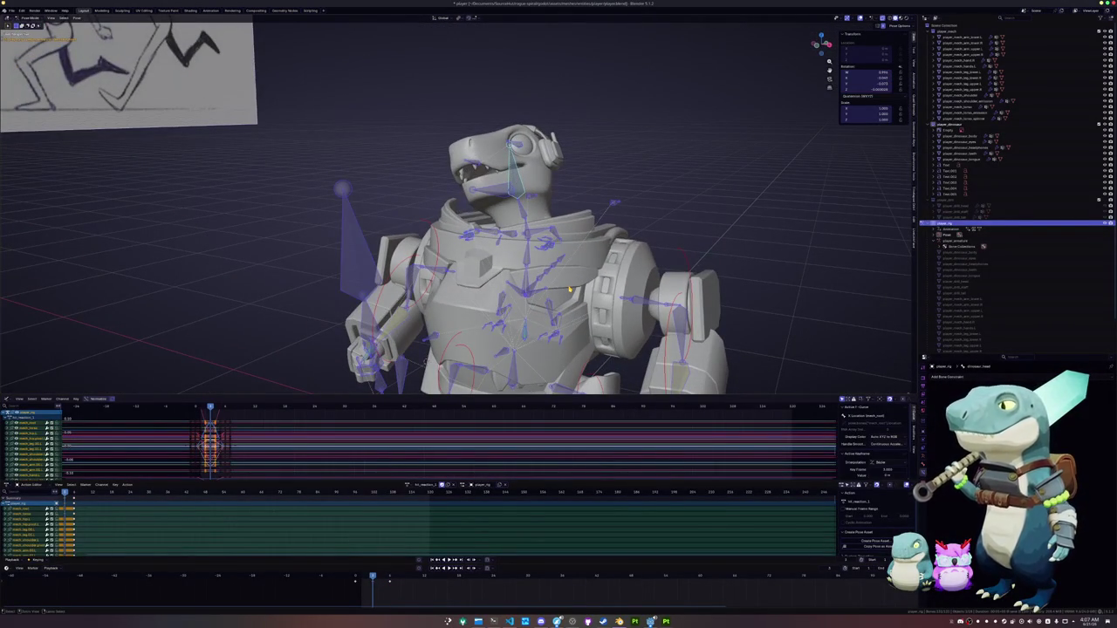
key("ctrl+c")
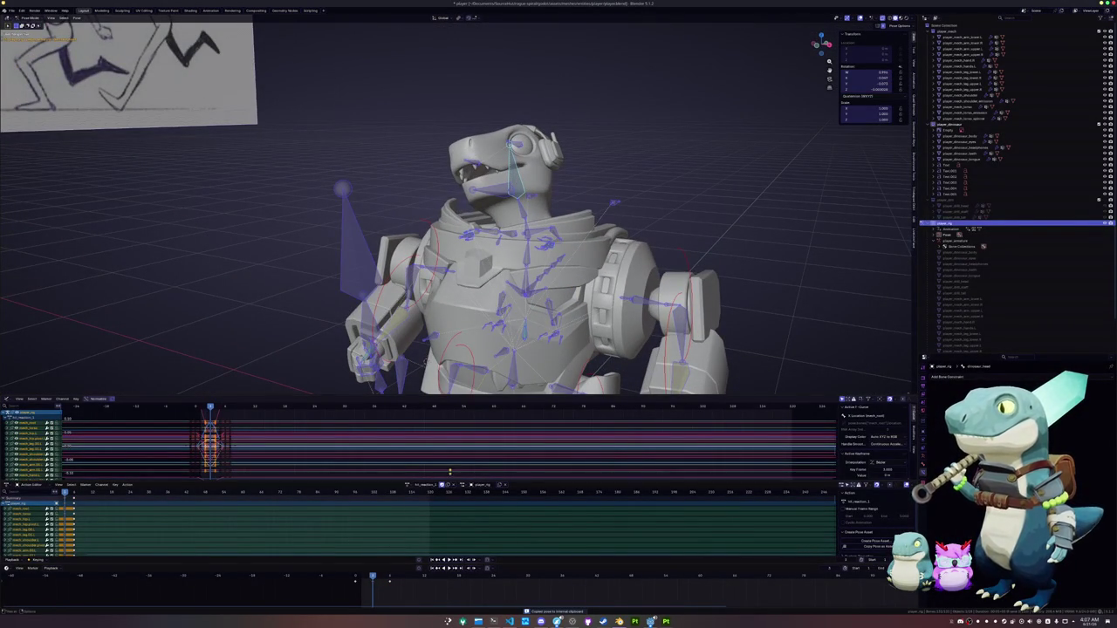
left_click(444, 485)
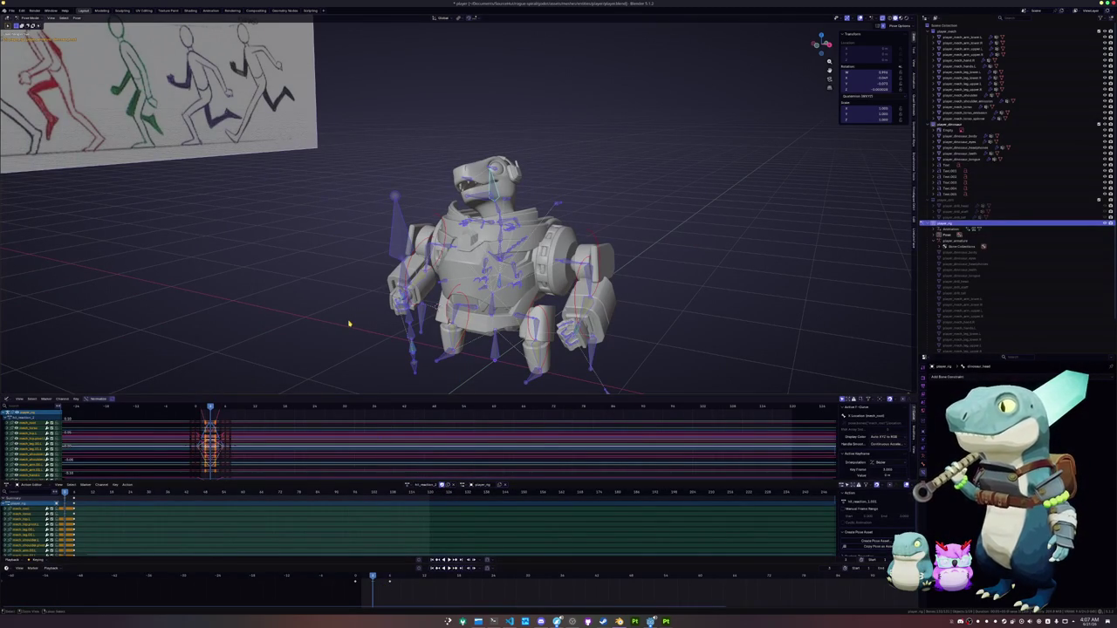
middle_click_drag(349, 320, 427, 147)
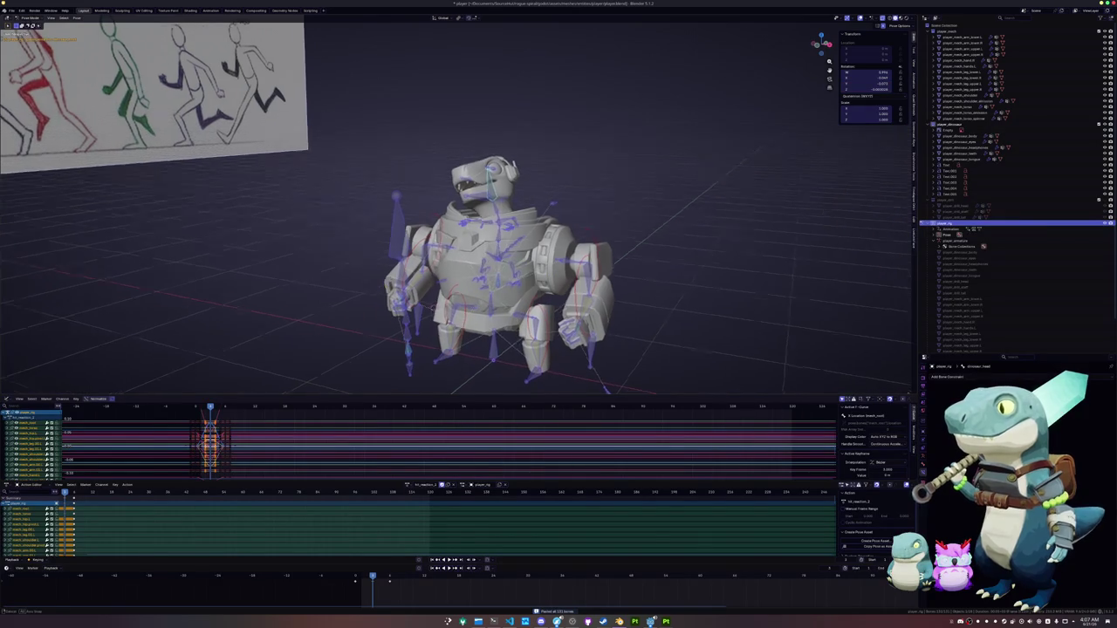
left_click(427, 147)
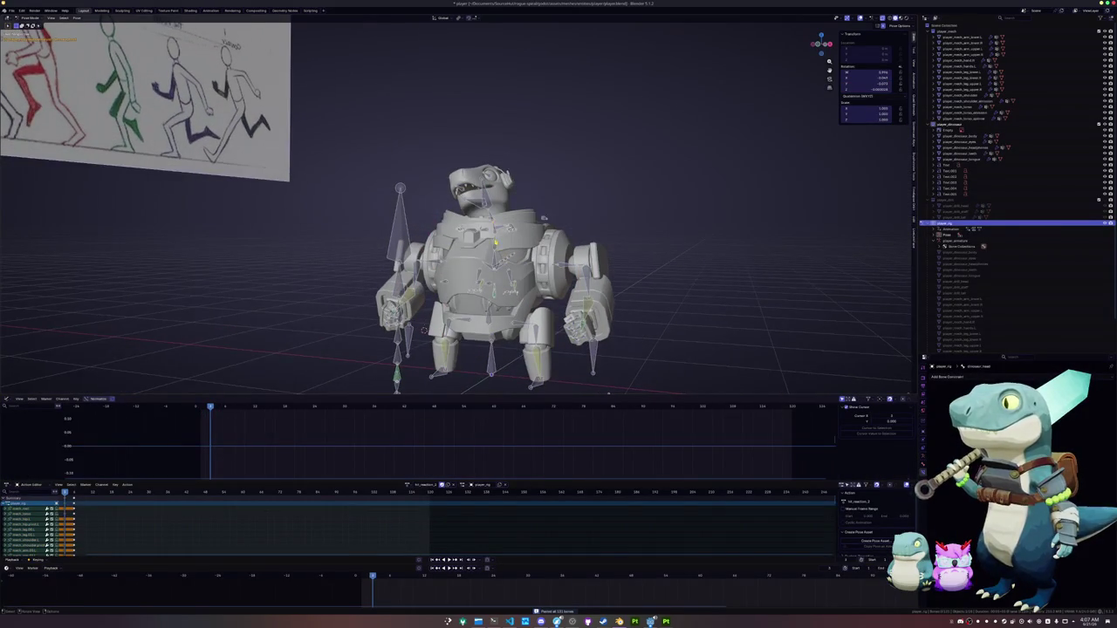
left_click_drag(522, 220, 445, 144)
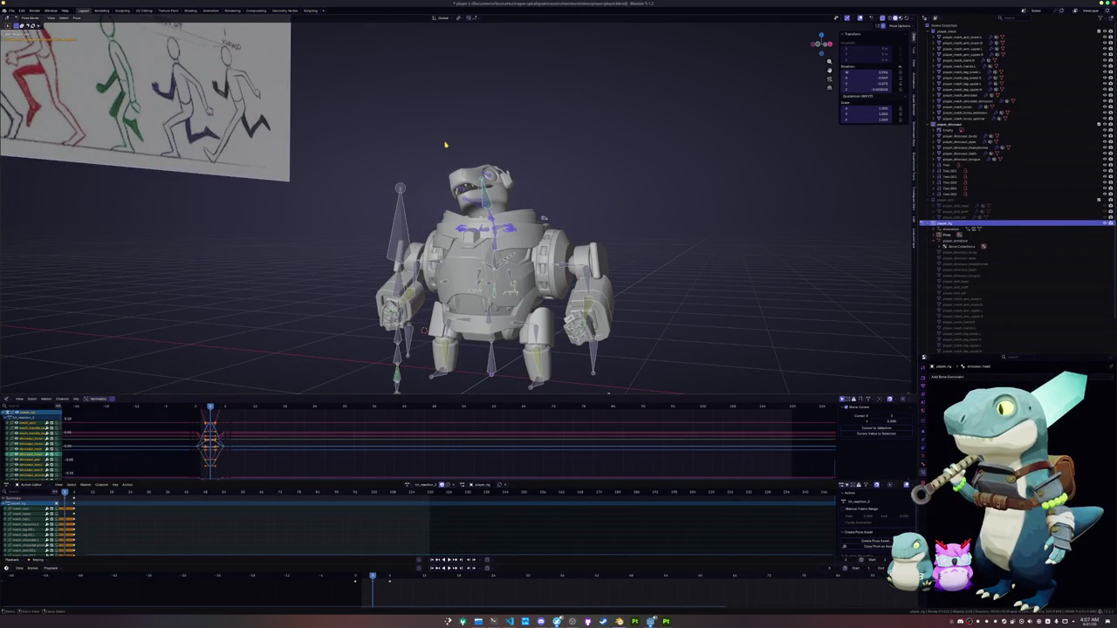
key("ctrl+shift+v")
key("i")
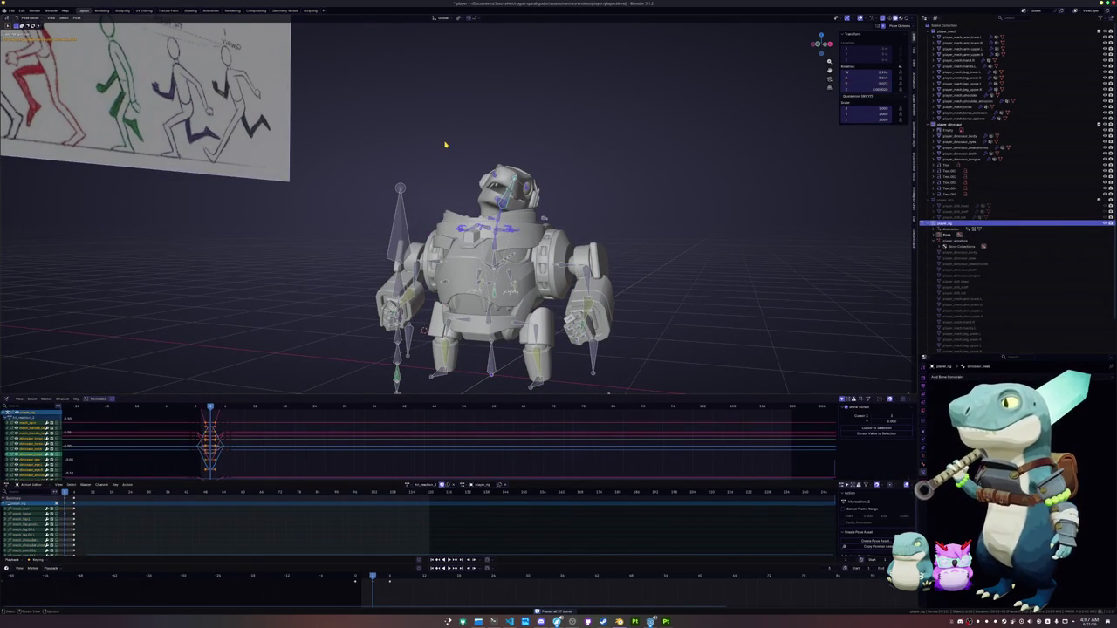
Select another bone and begin rotating it around the global Z axis
middle_click_drag(423, 330, 586, 326)
left_click(471, 323)
key("r")
key("z")
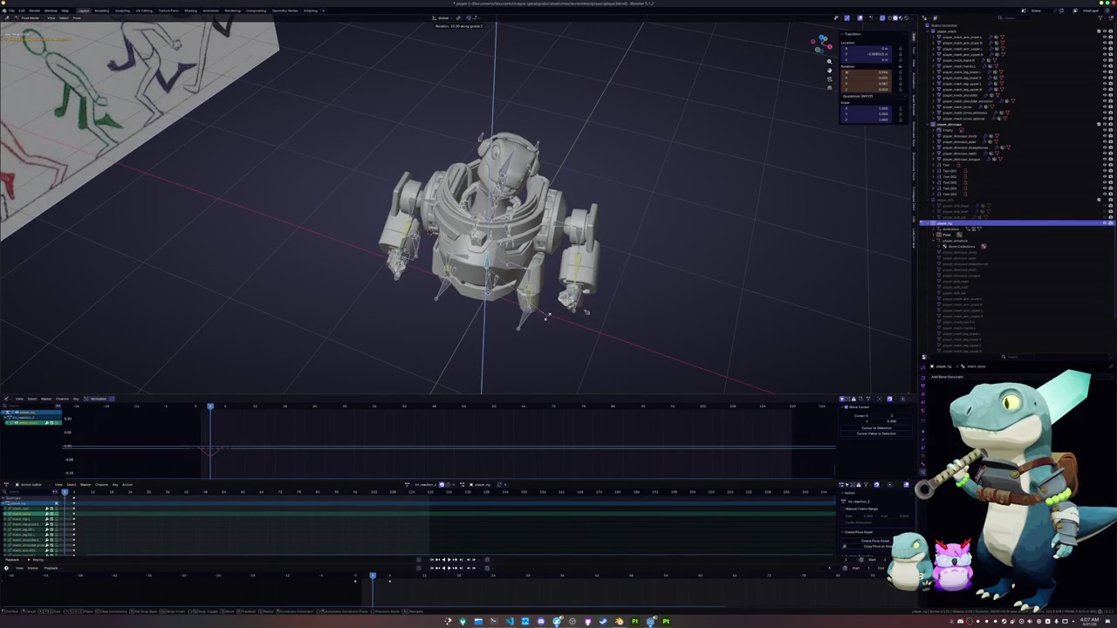
Key the Z-axis rotation and switch to another hit-reaction action
left_click(547, 315)
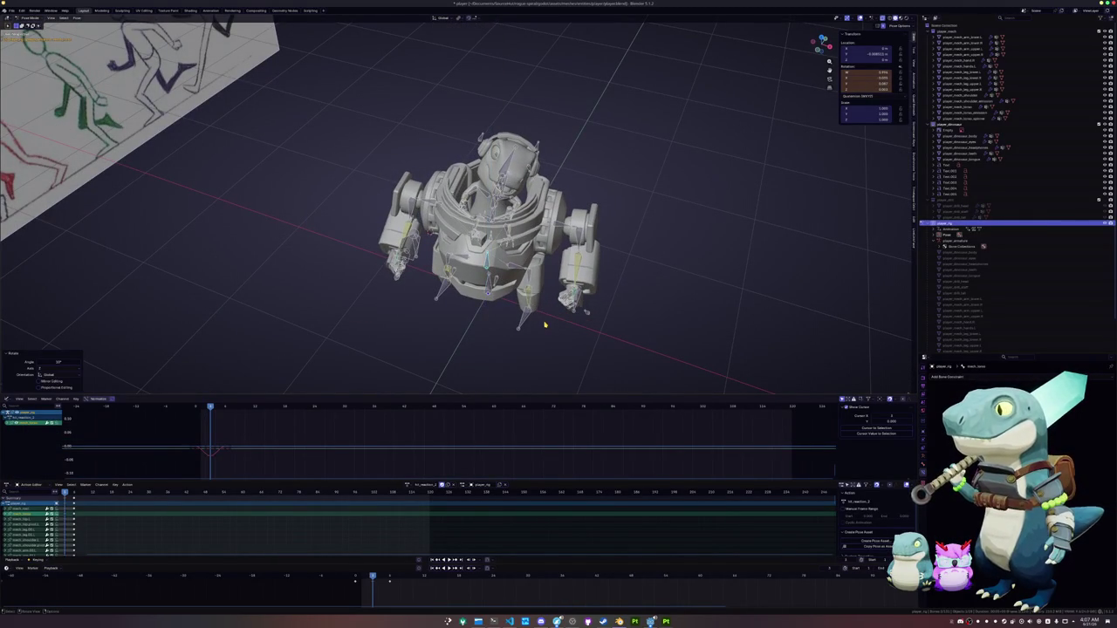
key("i")
left_click(407, 484)
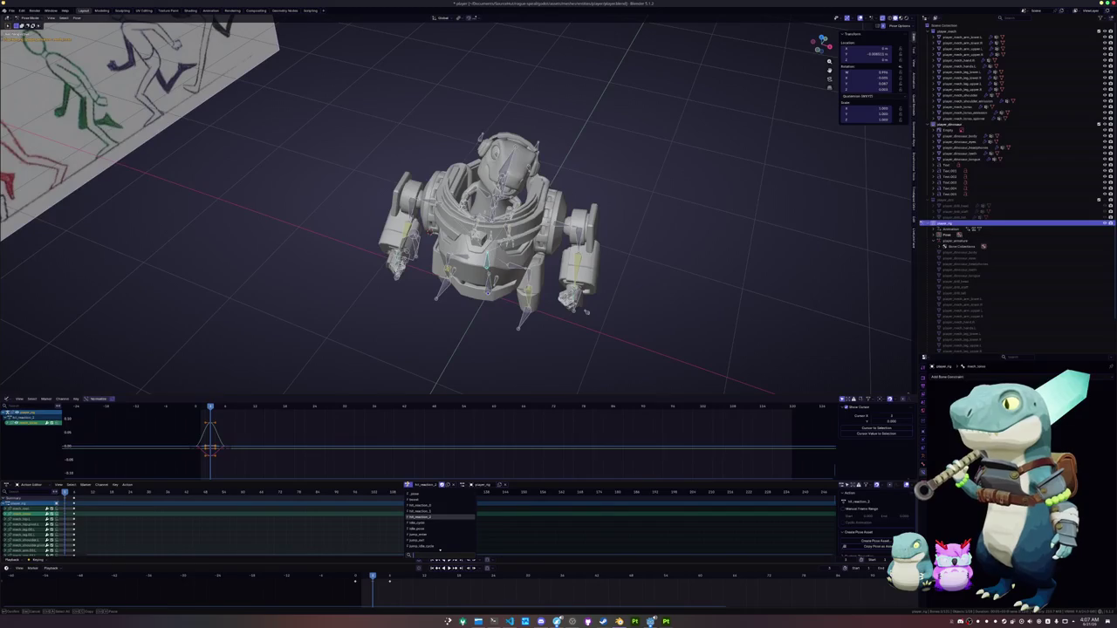
left_click(437, 506)
Rotate the rig around the Z axis and keyframe the new pose
key("r")
key("z")
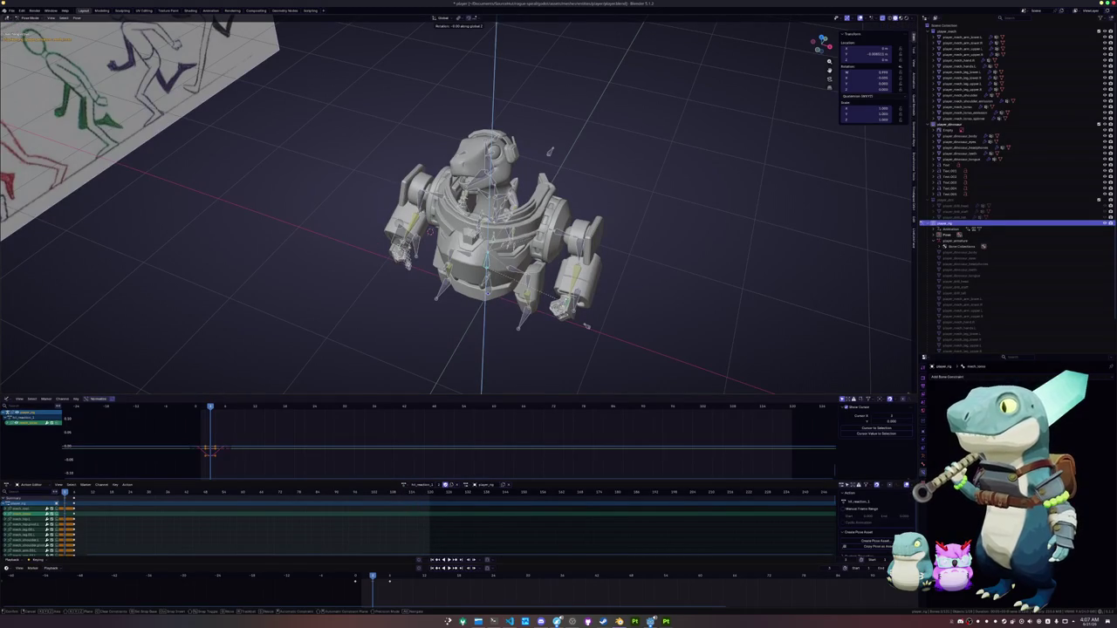
left_click(583, 341)
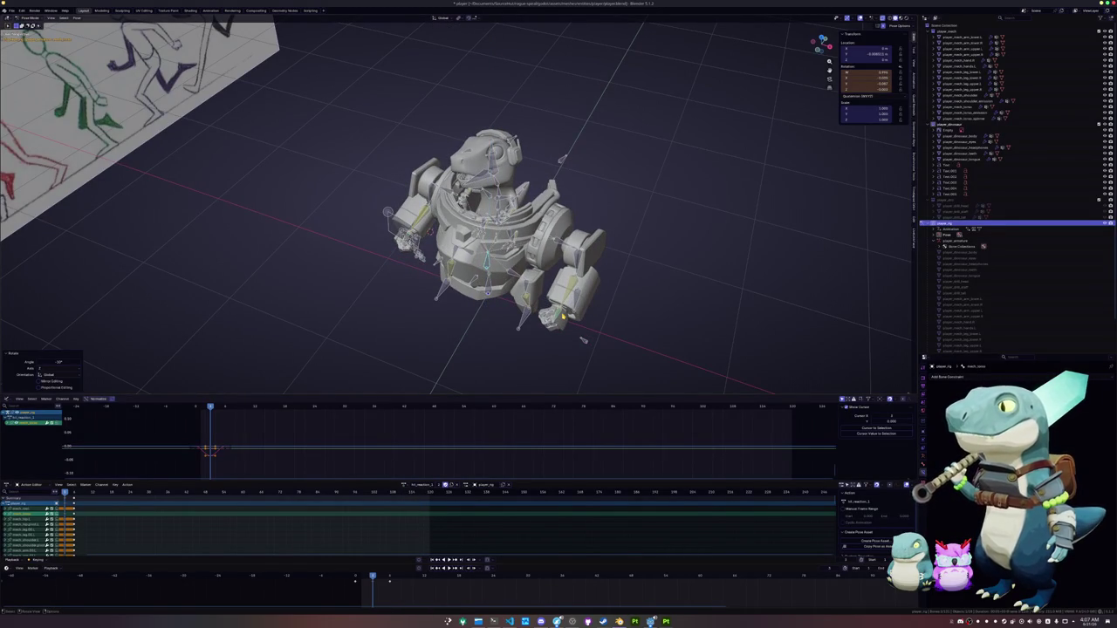
key("i")
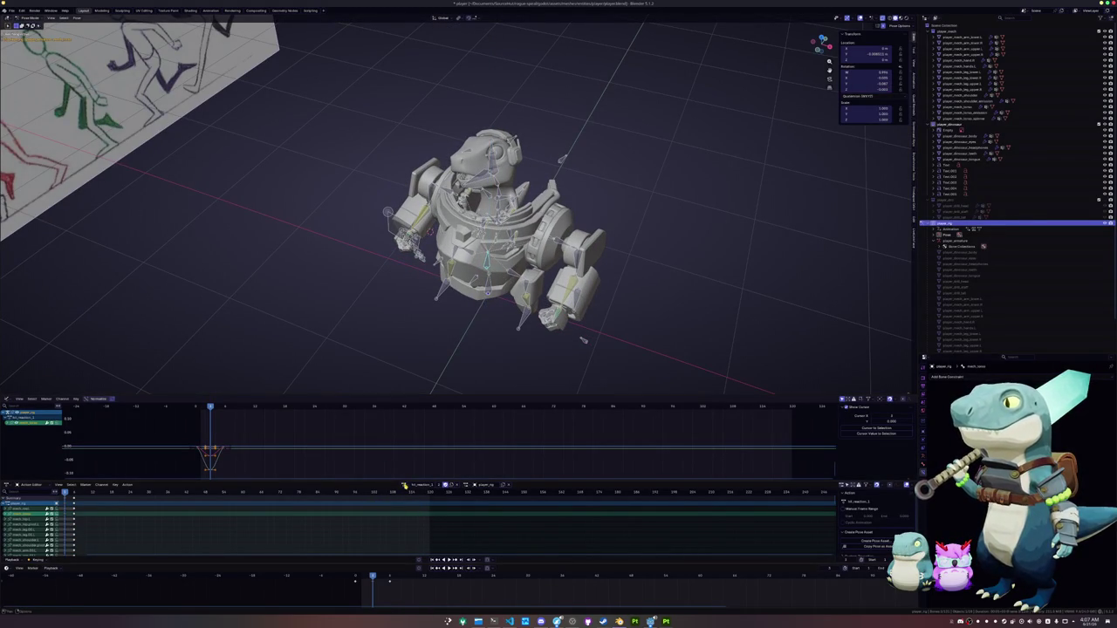
Load a different hit-reaction action and inspect it from front and perspective views
left_click(405, 484)
left_click(417, 522)
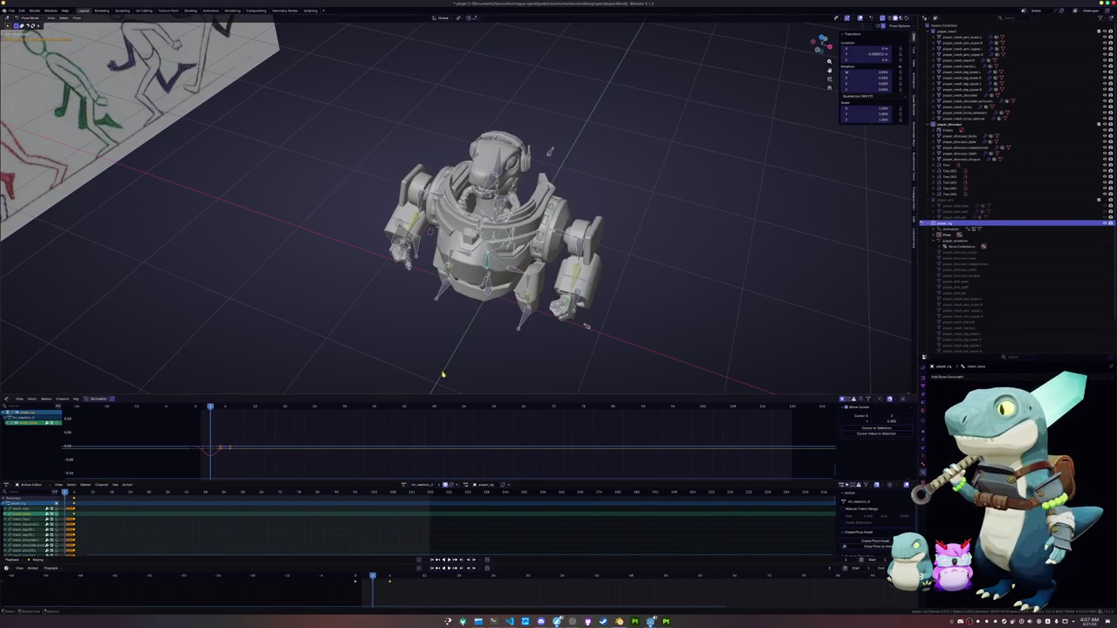
middle_click_drag(443, 373, 601, 388)
key("KP_1")
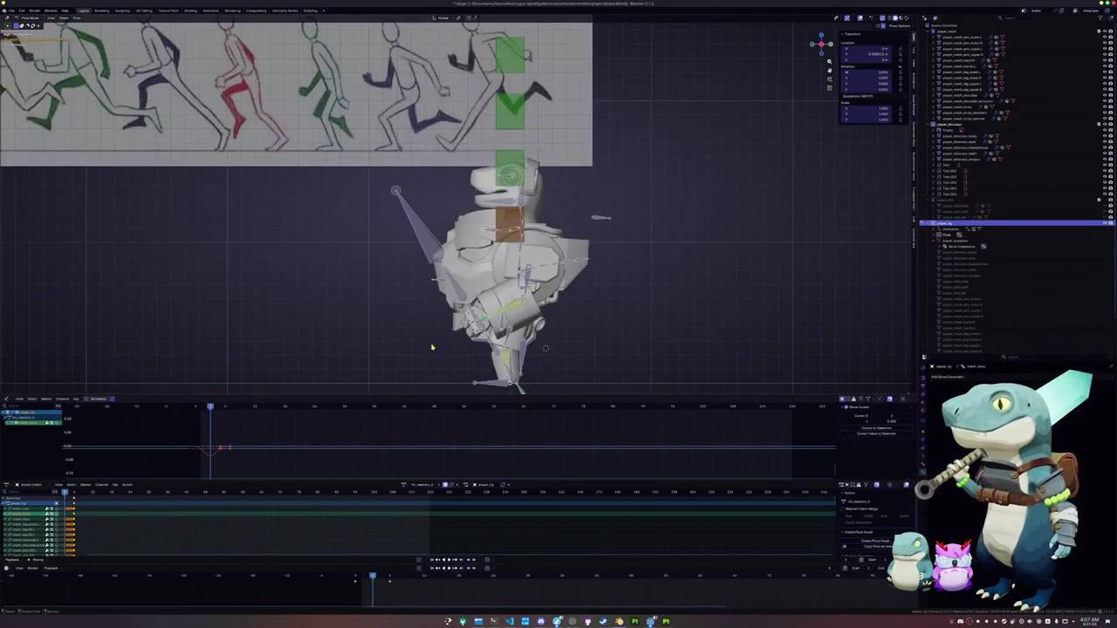
scroll(393, 284, "up", 2)
middle_click_drag(394, 283, 463, 301)
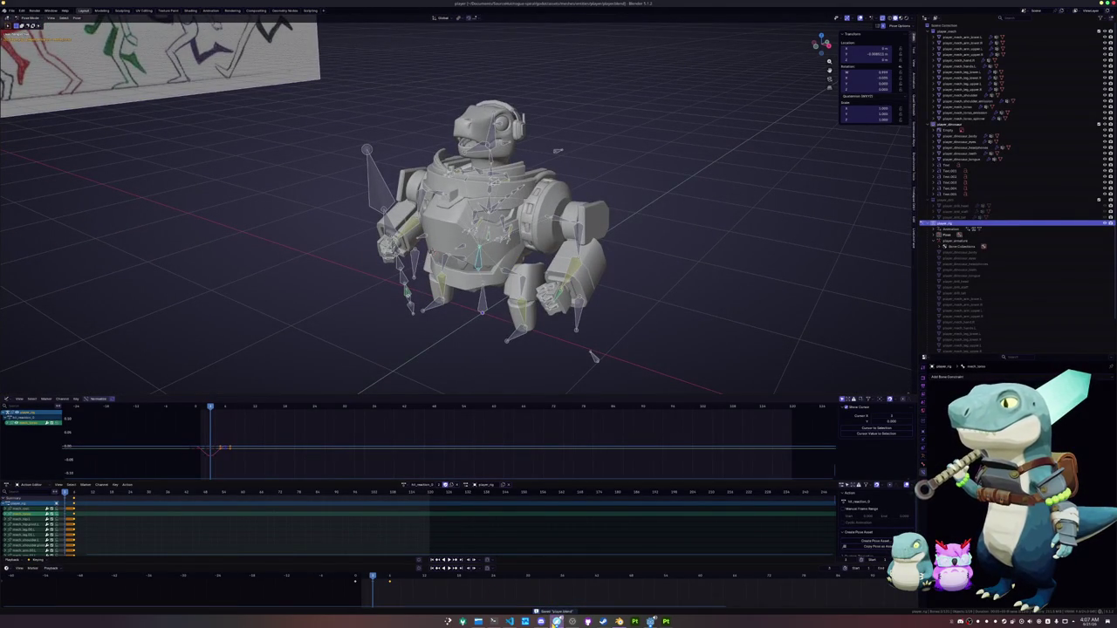
mouse_move(557, 622)
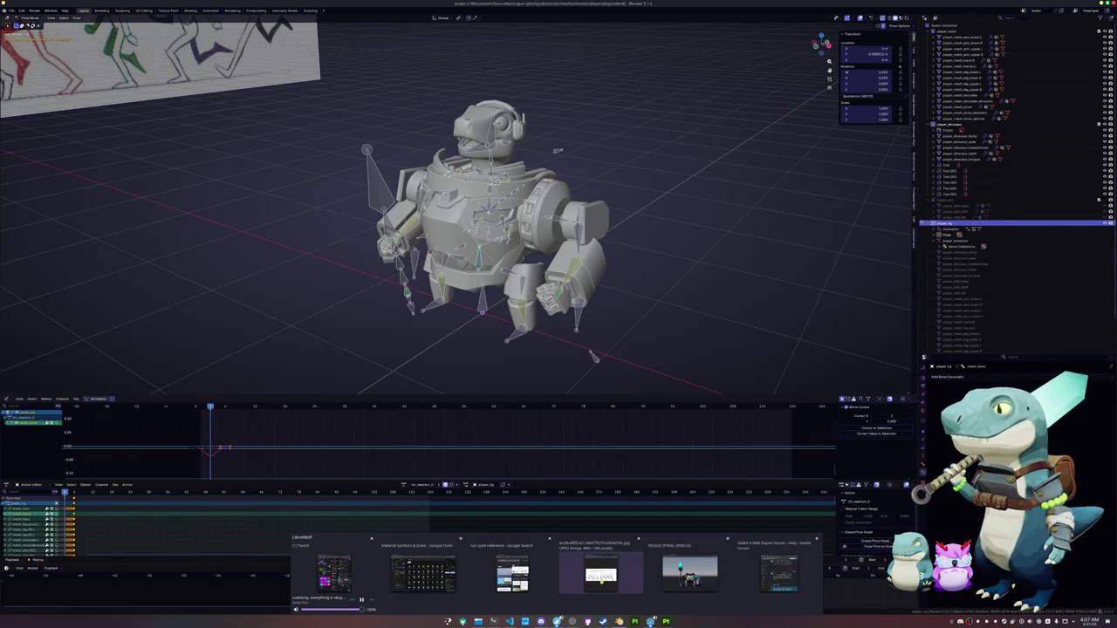
Close the localhost ROGUE SPIRAL debug tab in the browser and return to Blender
left_click(690, 572)
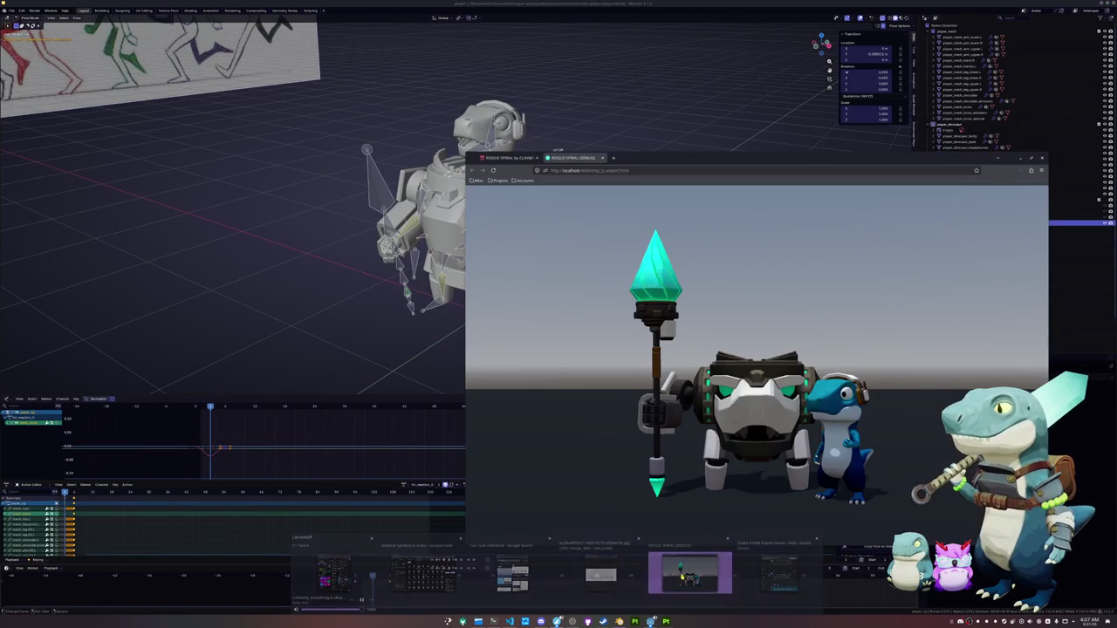
middle_click(576, 158)
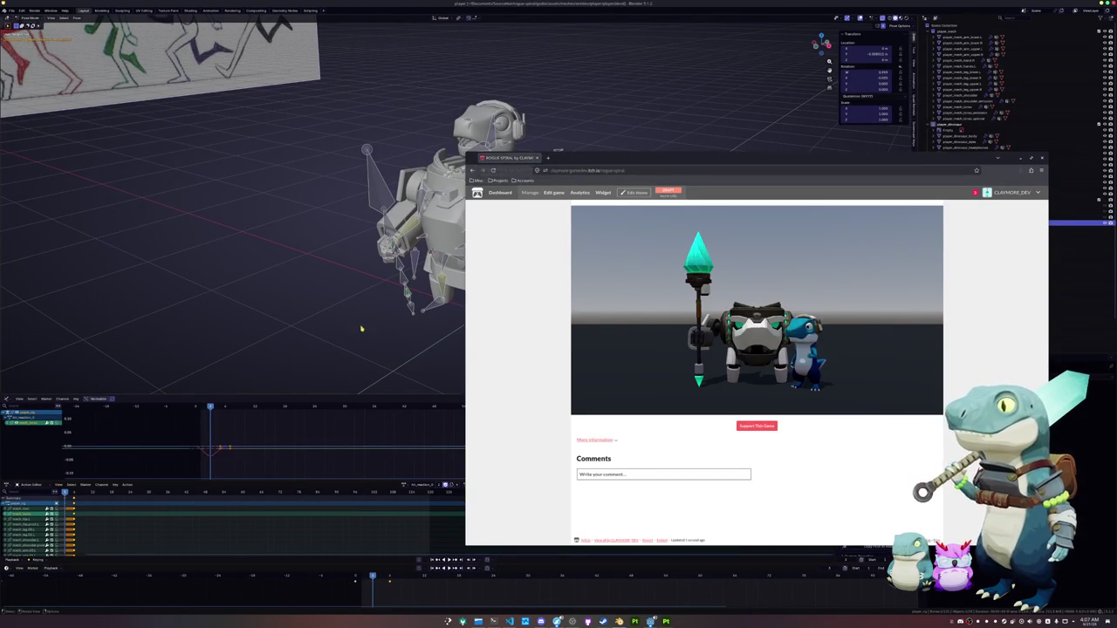
middle_click_drag(361, 329, 457, 337)
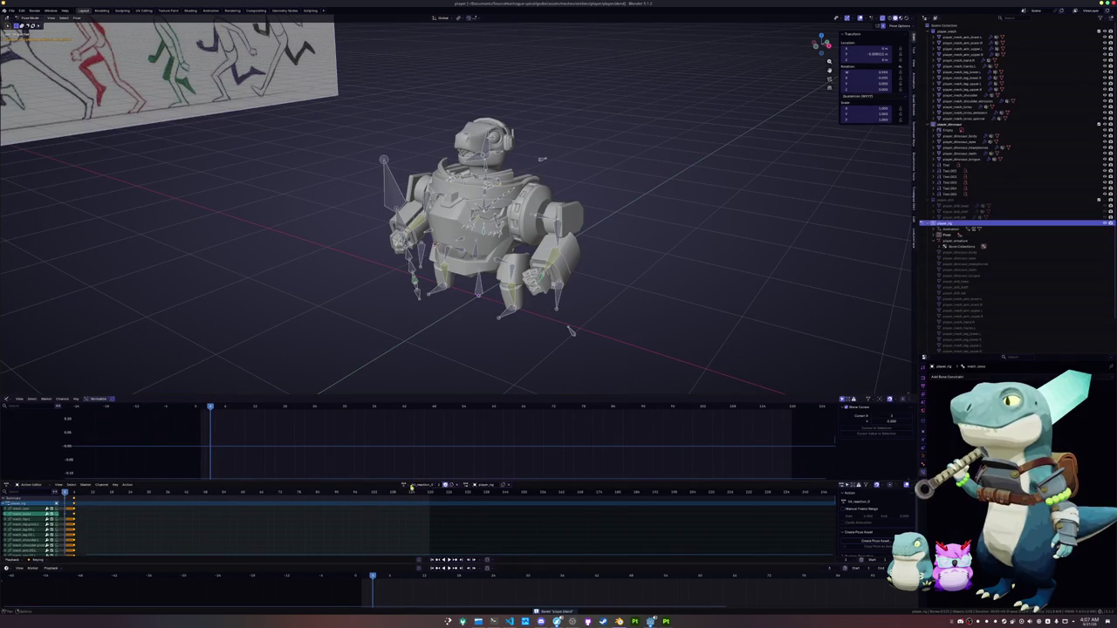
Duplicate the hit_reaction_D action and keyframe the current pose
left_click(451, 485)
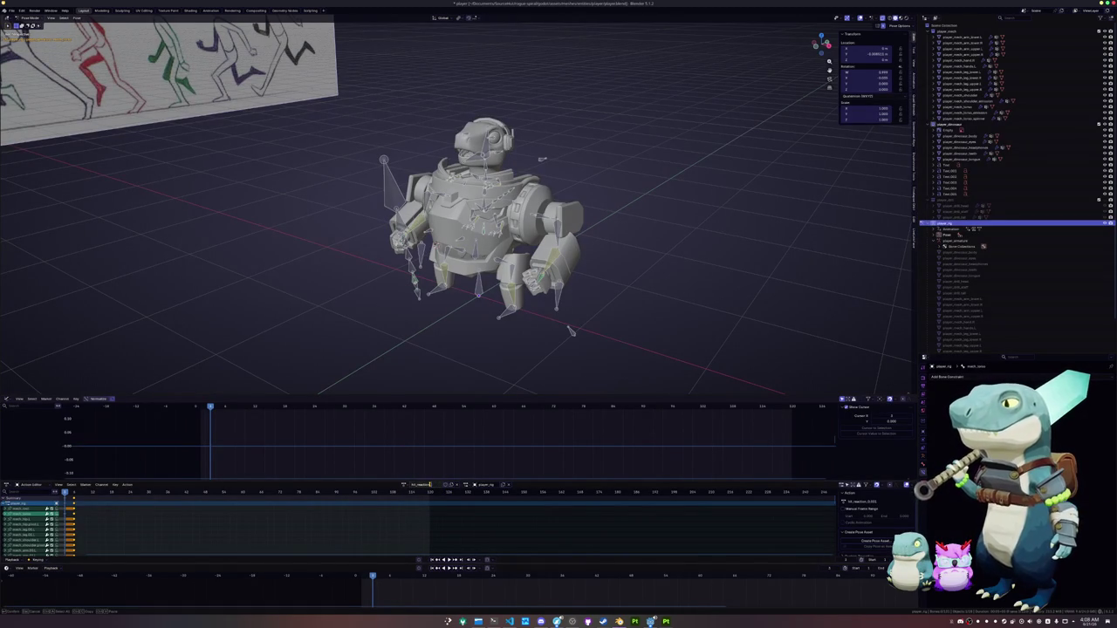
double_click(430, 485)
left_click(409, 486)
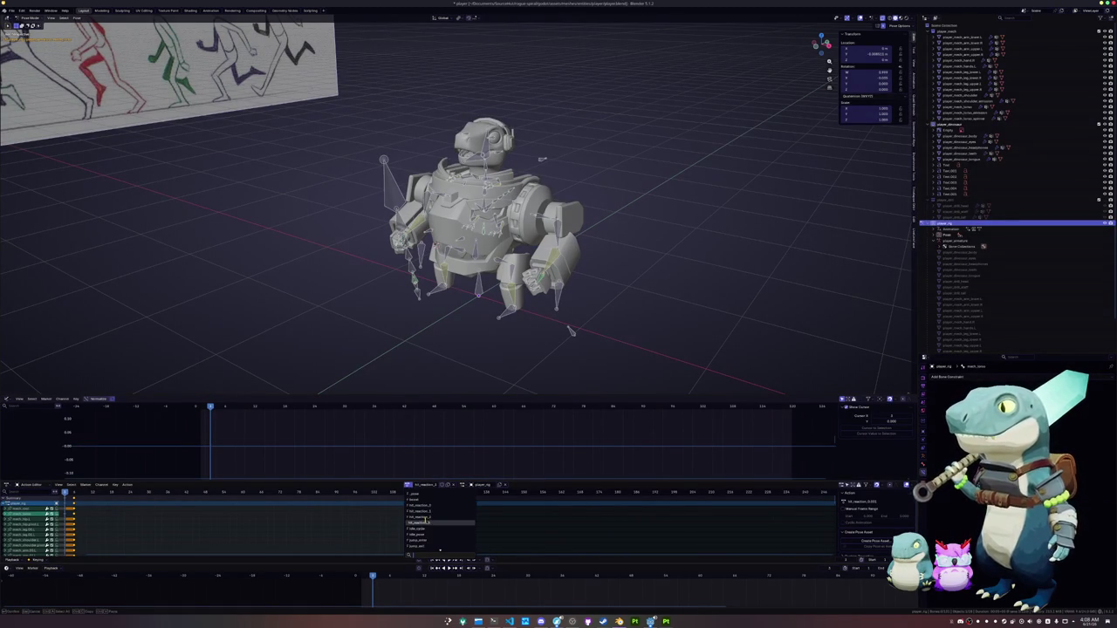
left_click(441, 486)
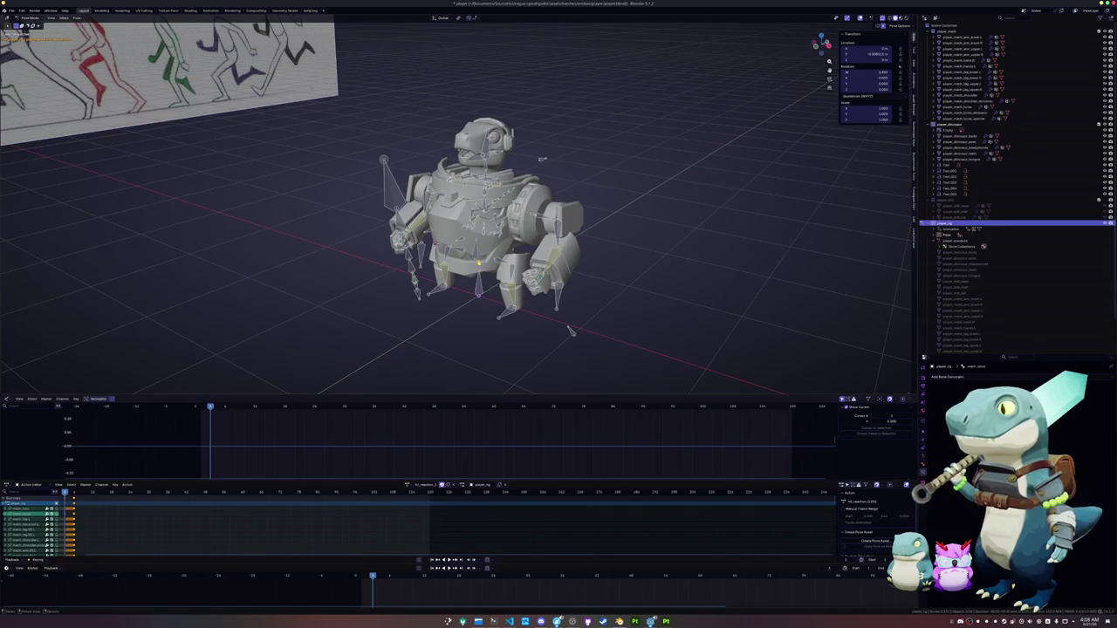
key("i")
In side orthographic view, move and rotate body bones into the hit pose
key("KP_3")
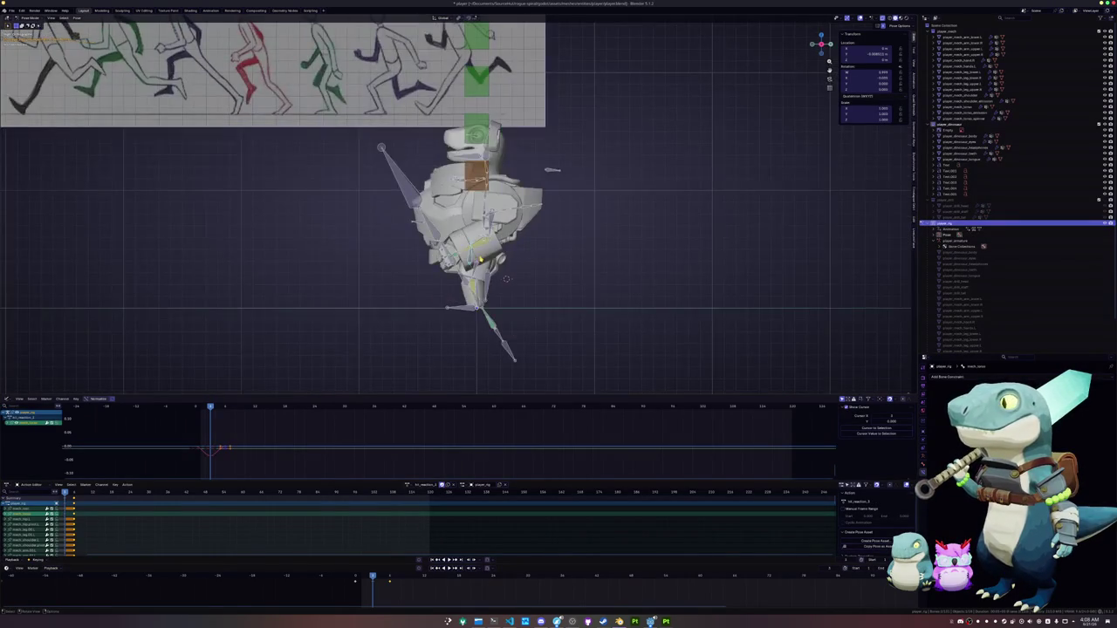
key("r")
key("g")
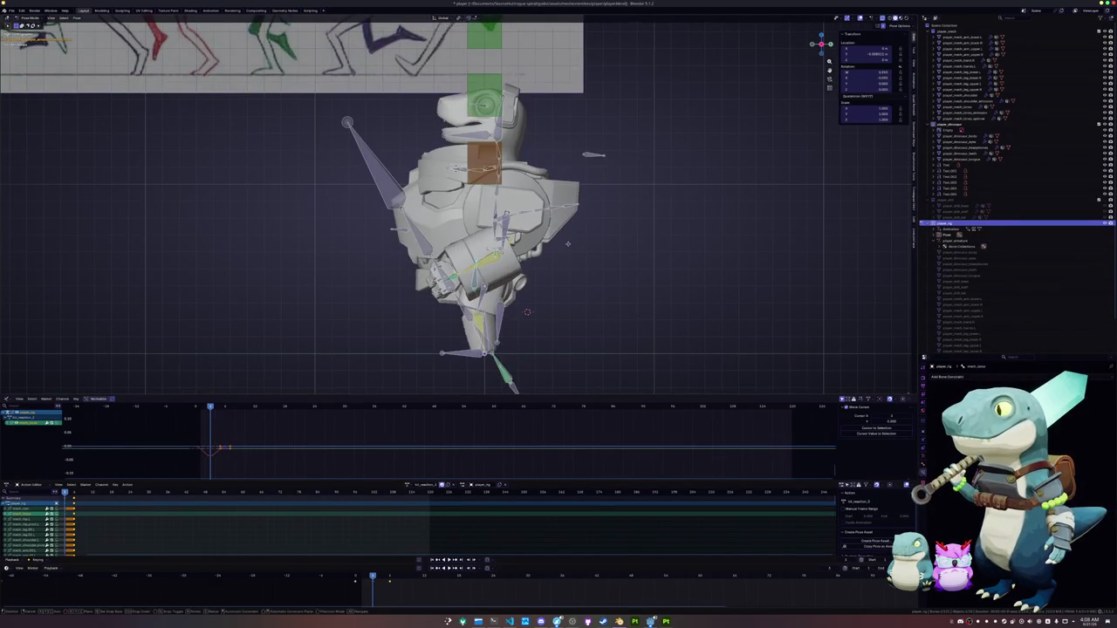
left_click(566, 235)
key("r")
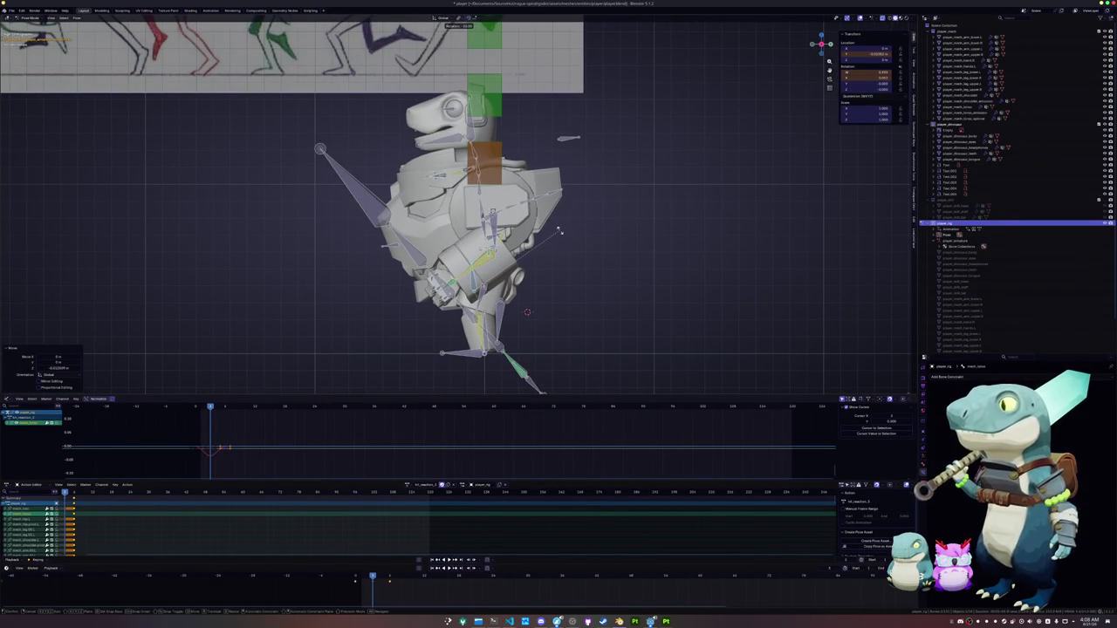
left_click(559, 230)
key("r")
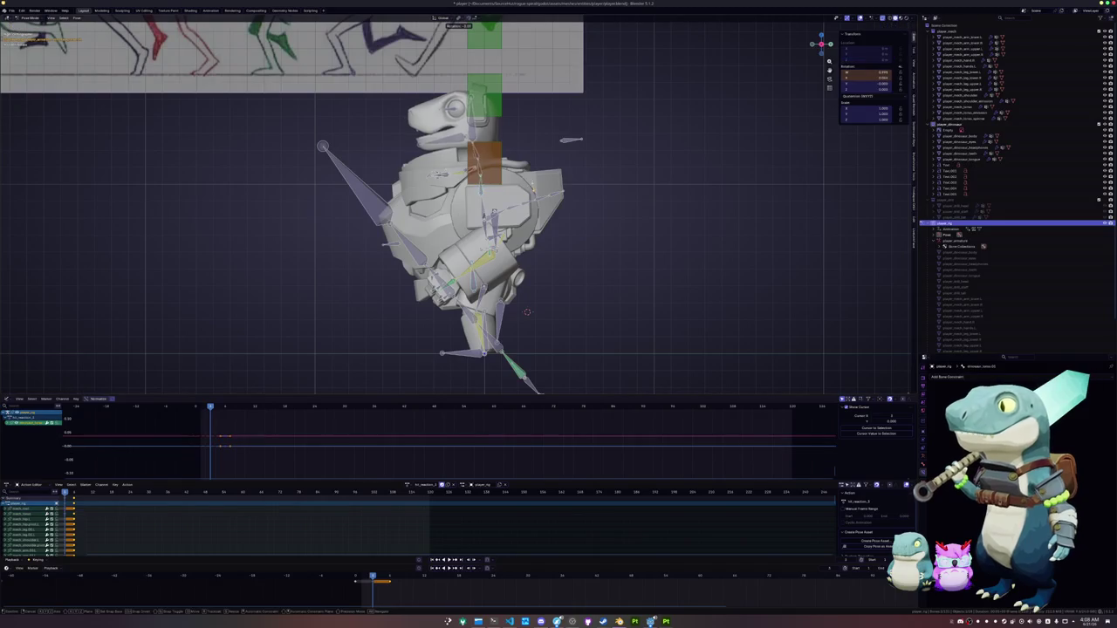
key("Return")
Tilt the lizard's head back with several successive rotations
scroll(469, 208, "up", 4)
middle_click_drag(391, 124, 457, 171, "shift")
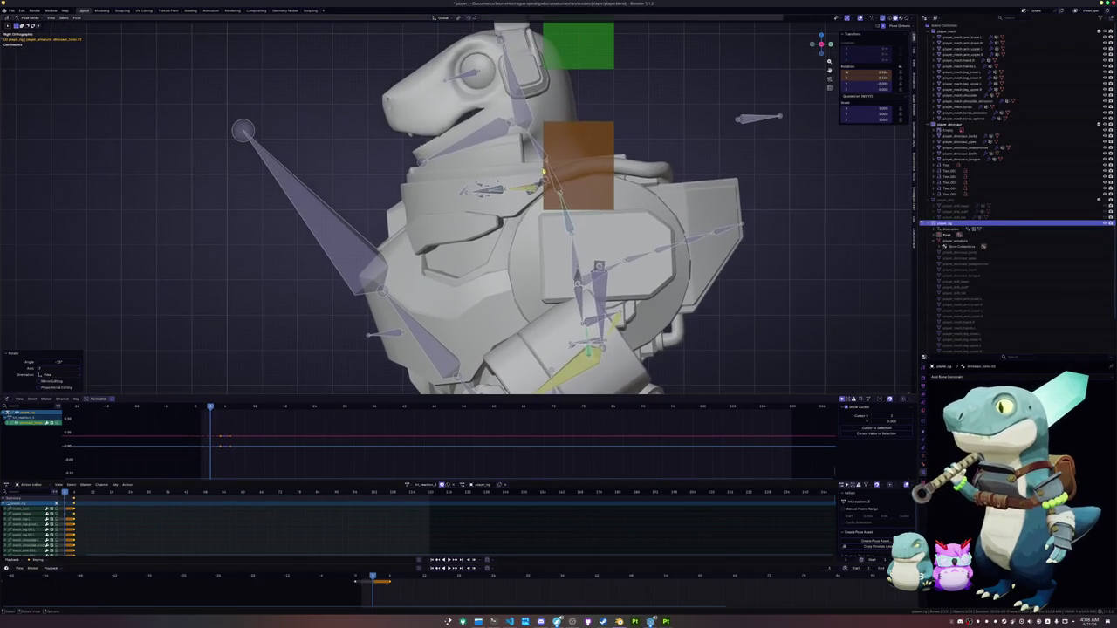
key("r")
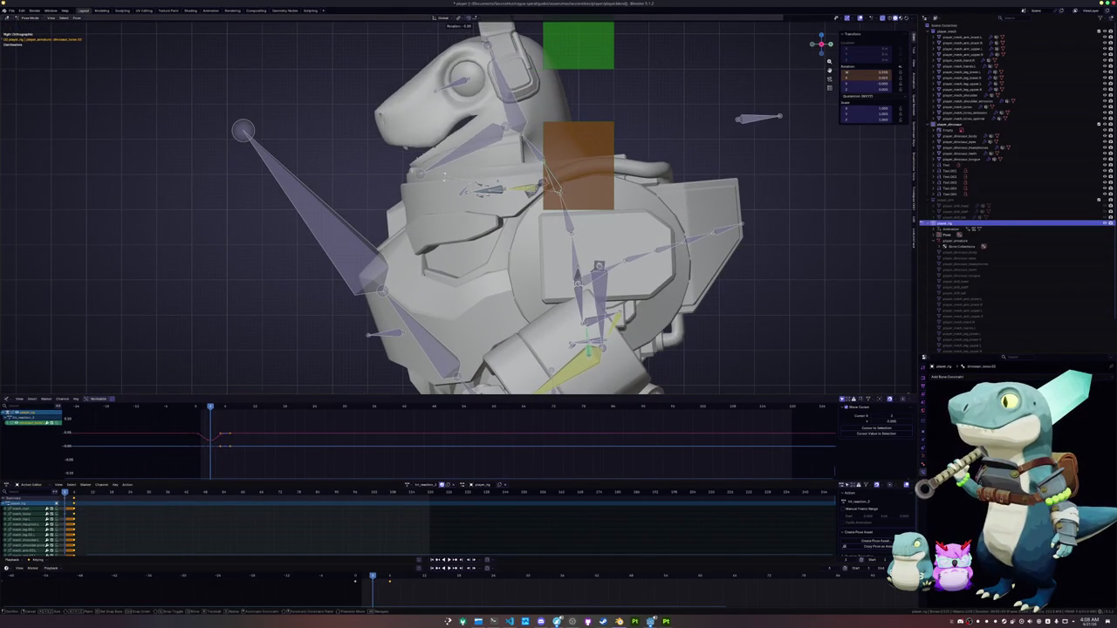
left_click(483, 167)
key("r")
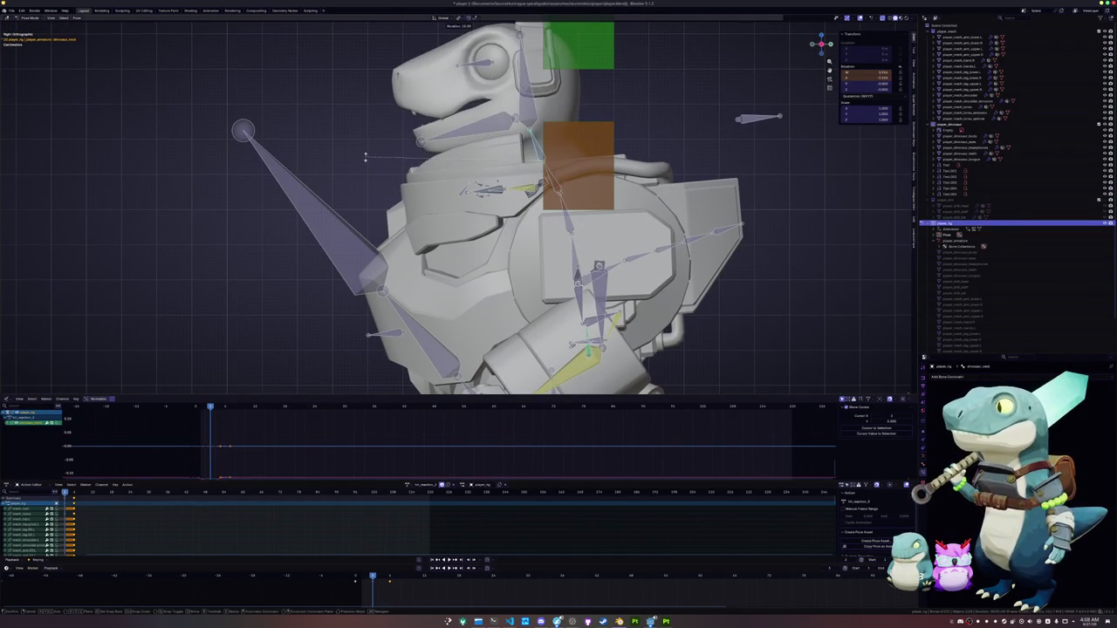
left_click(368, 158)
key("r")
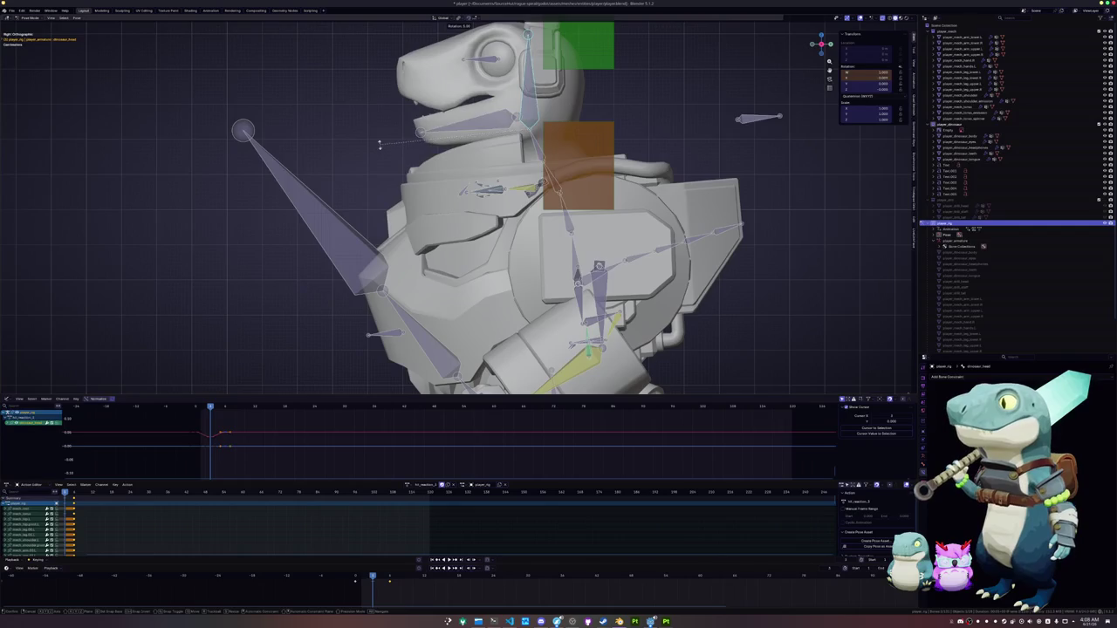
left_click(405, 193)
Rotate another bone about the X axis, checking it from a perspective view
scroll(405, 194, "down", 2)
scroll(405, 194, "down", 2)
middle_click_drag(405, 194, 443, 174)
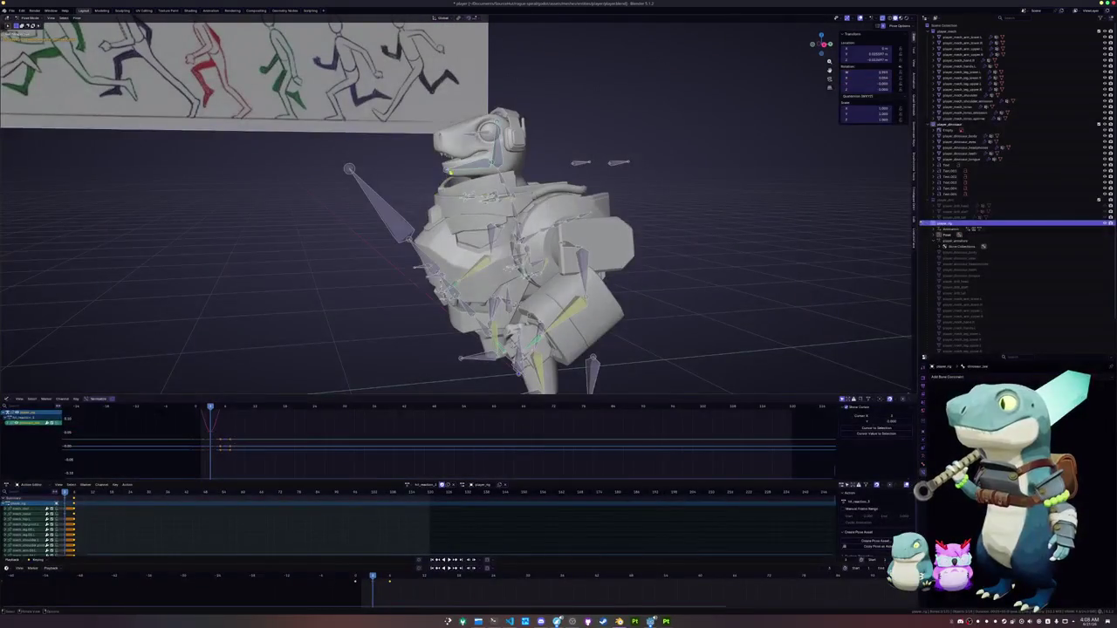
key("r")
key("x")
left_click(441, 173)
scroll(428, 226, "down", 2)
middle_click_drag(428, 227, 423, 275)
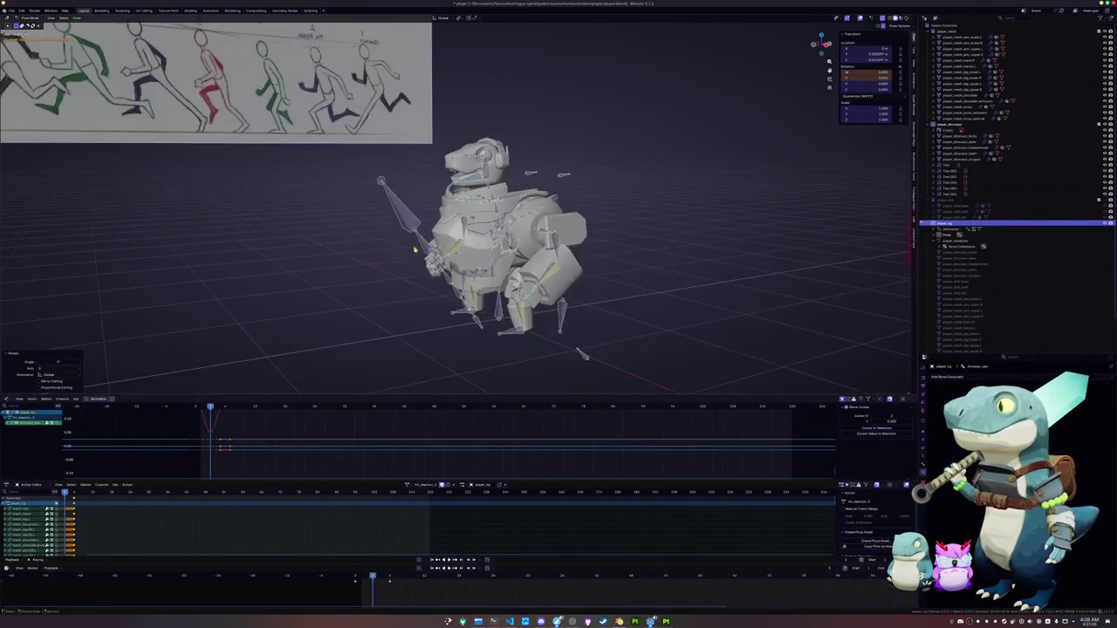
Key all bones and step back through frames to review the pose
key("a")
key("i")
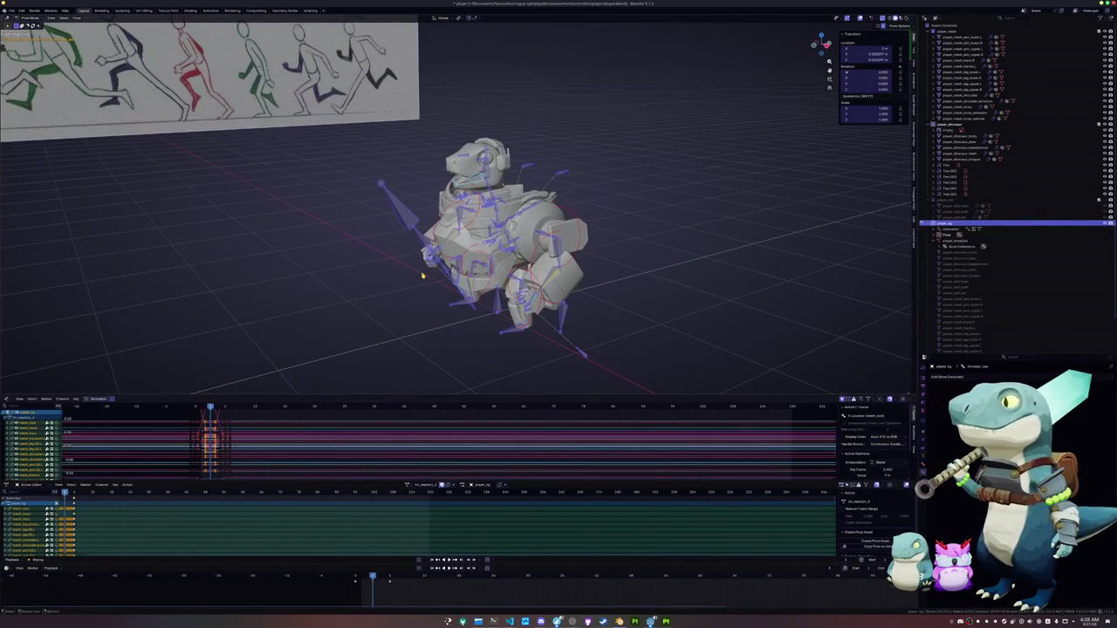
key("Up")
key("Left")
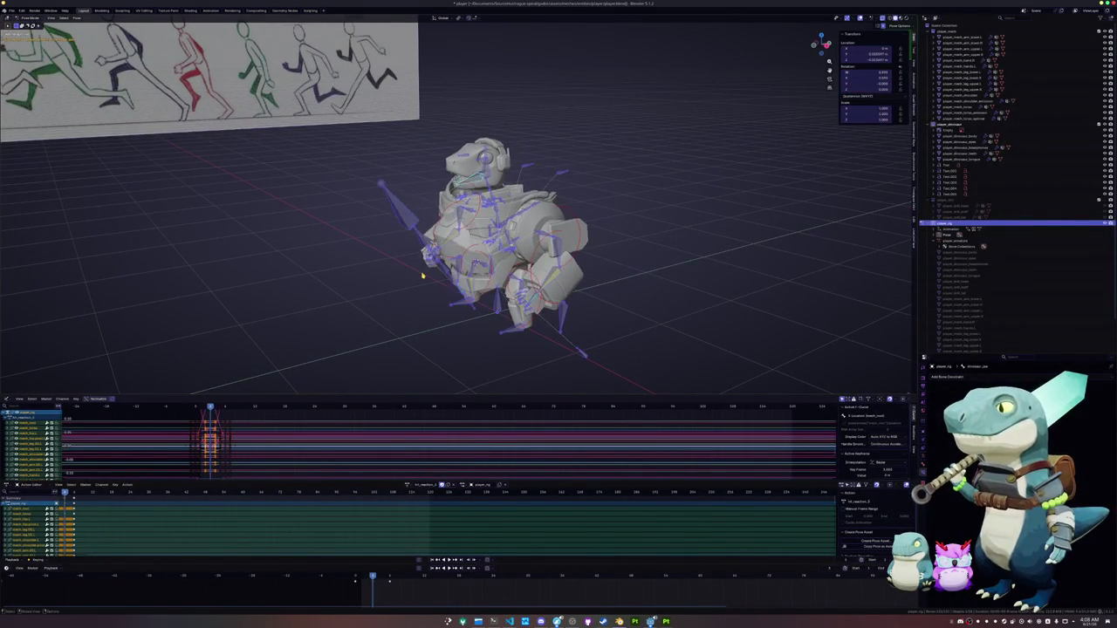
key("Left")
key("Left")
key("Left")
key("Left")
key("Left")
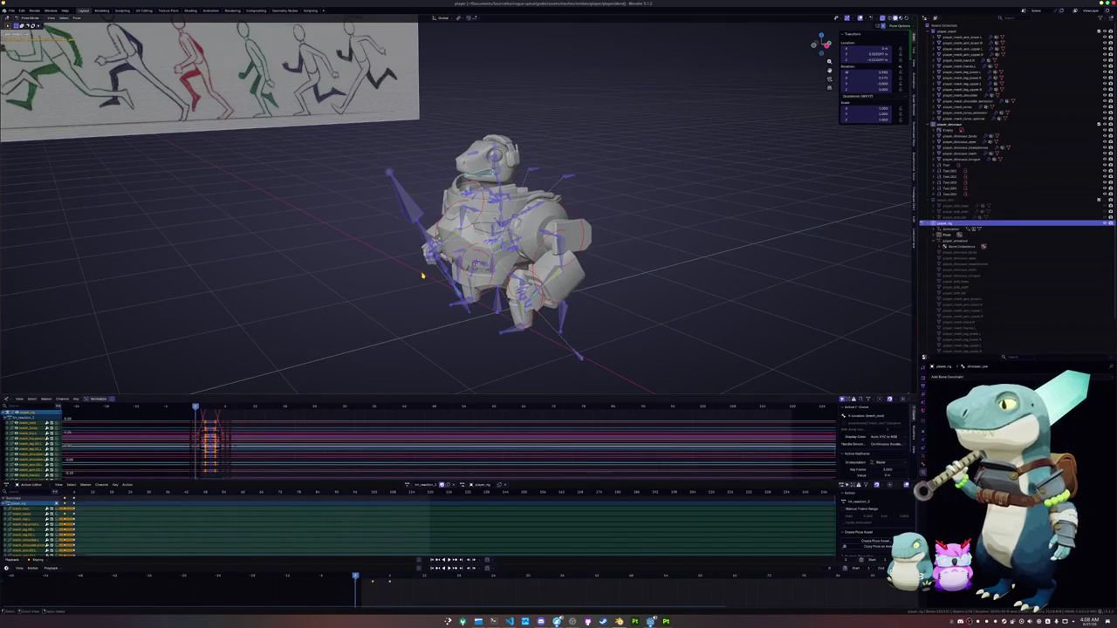
left_click(494, 621)
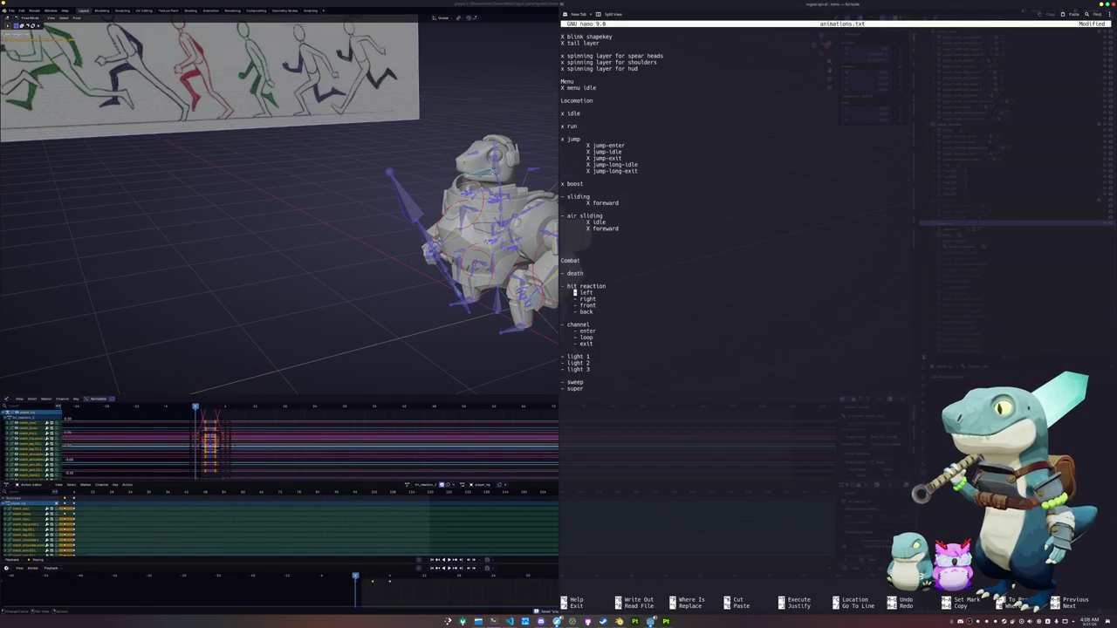
Mark the left hit reaction done with an X and move to the right entry
key("BackSpace")
type("X")
key("Down")
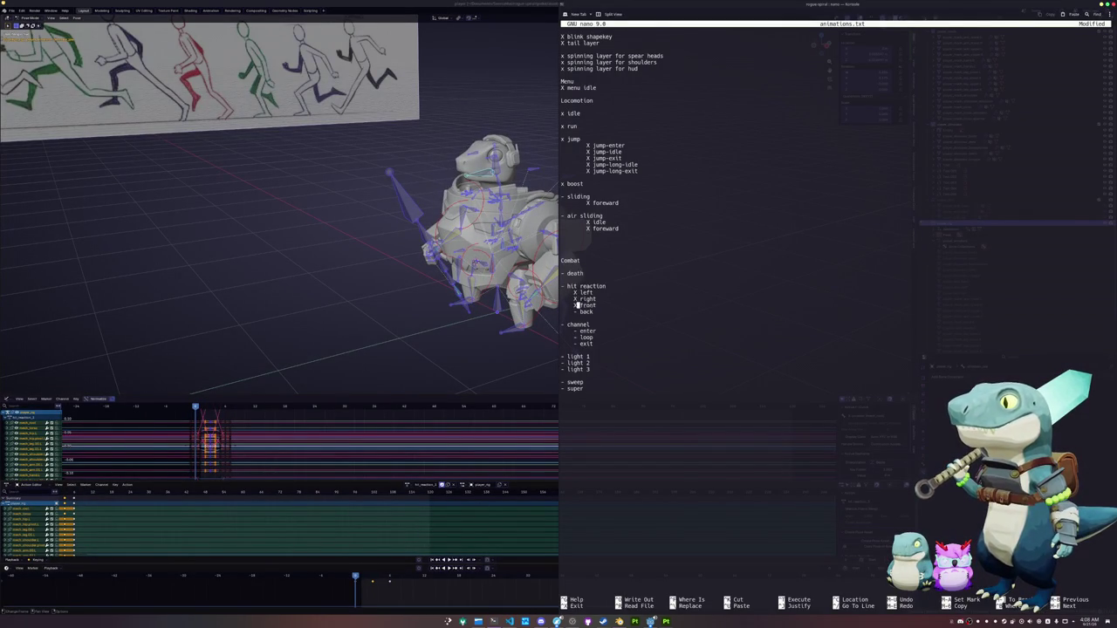